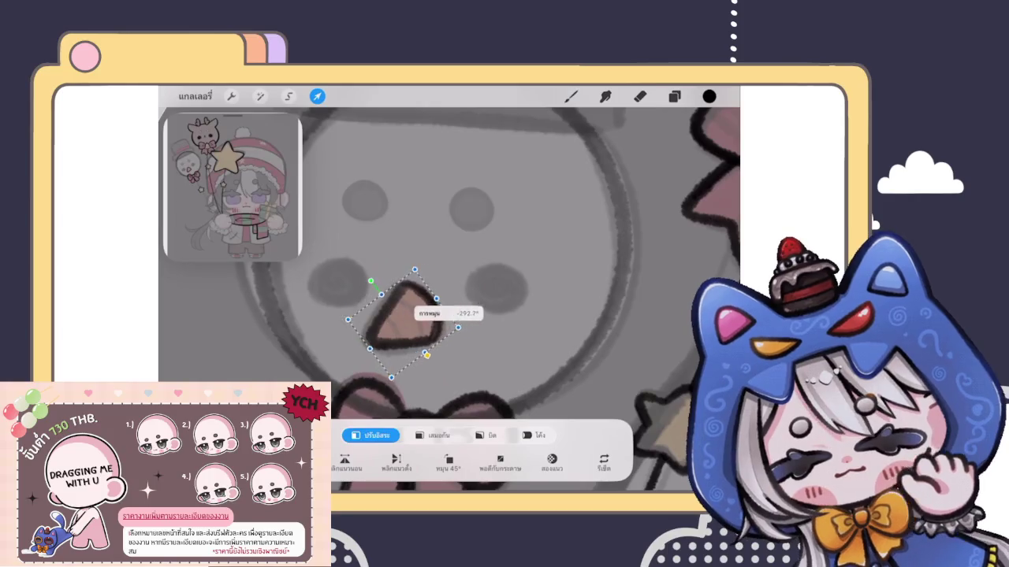
Rotate and slightly enlarge the snowman's nose, then draw a curved line inside it.
drag(349, 297, 343, 308)
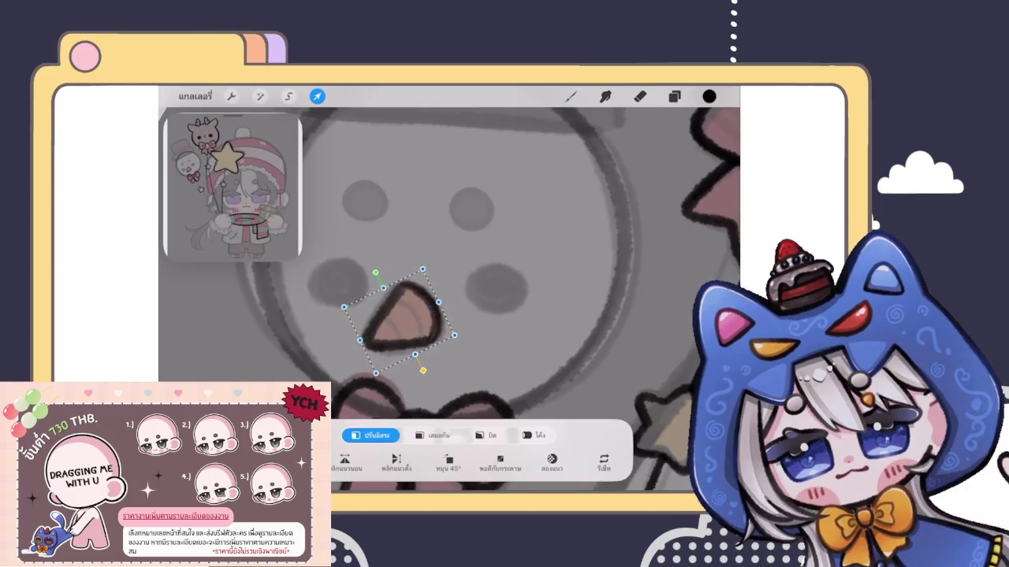
click(571, 96)
scroll(406, 315, up, 3)
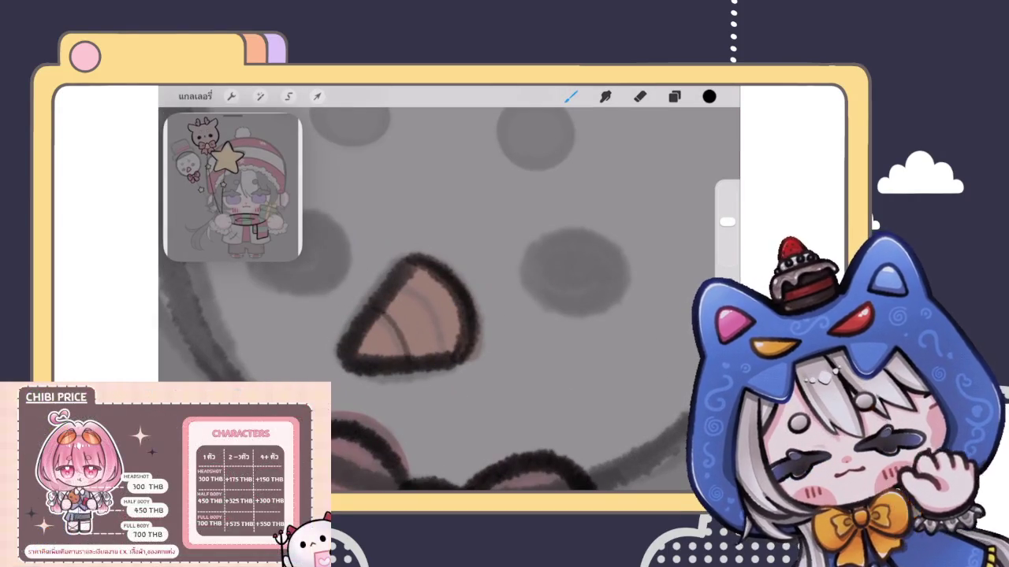
drag(403, 284, 438, 353)
key(ctrl+z)
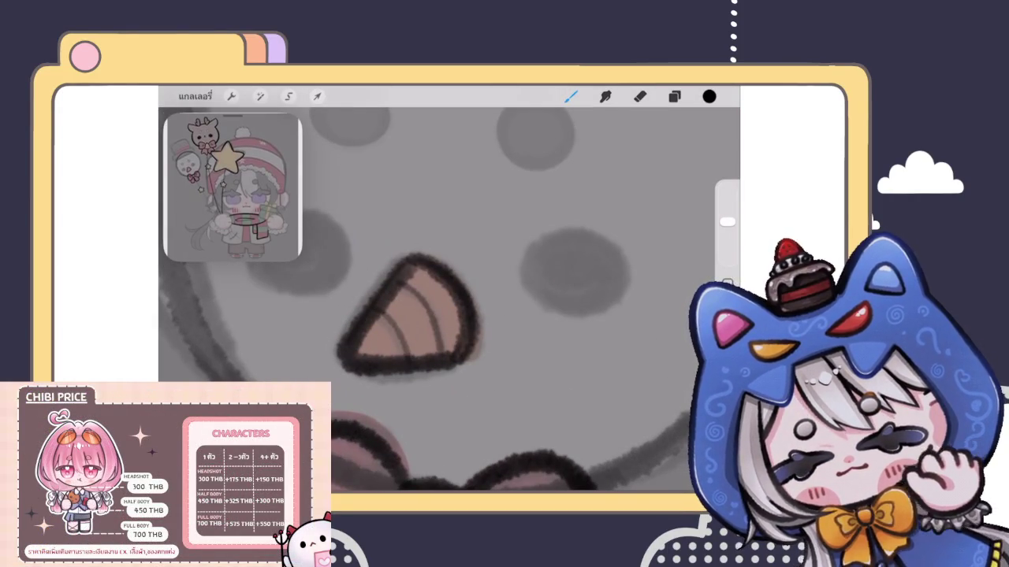
drag(410, 267, 372, 334)
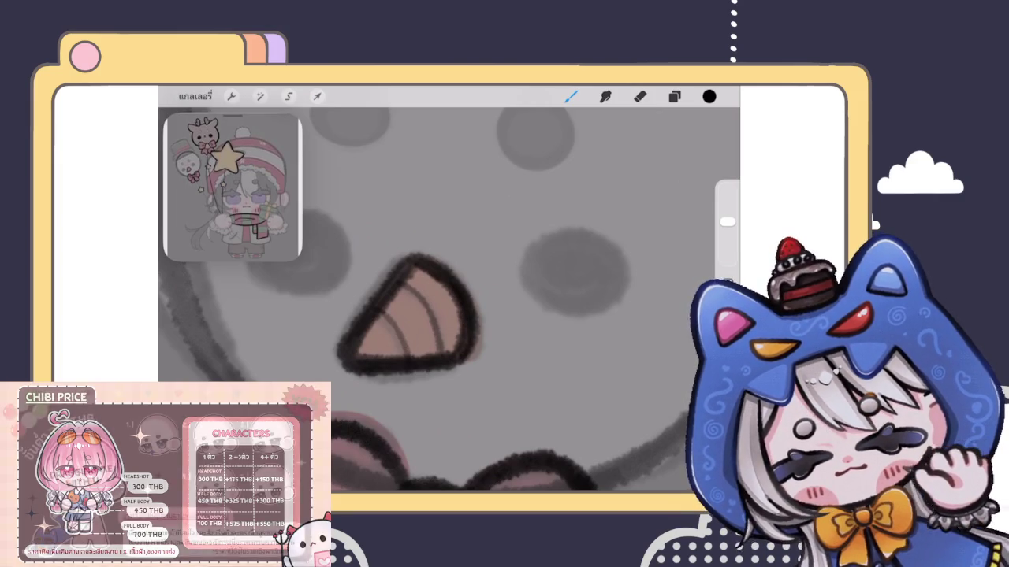
scroll(449, 299, down, 5)
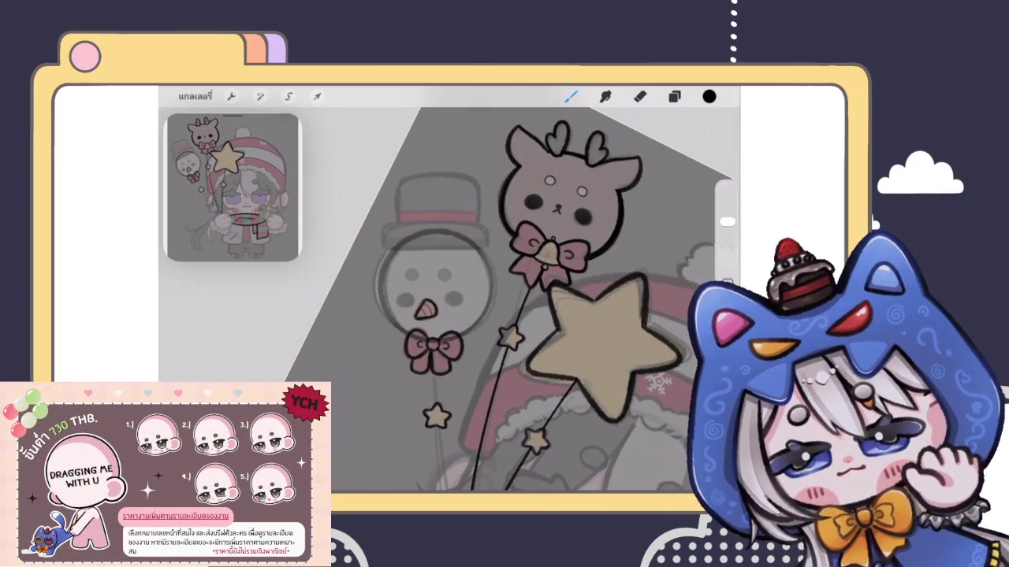
Fill the snowman's left eye spot in solid black.
click(673, 96)
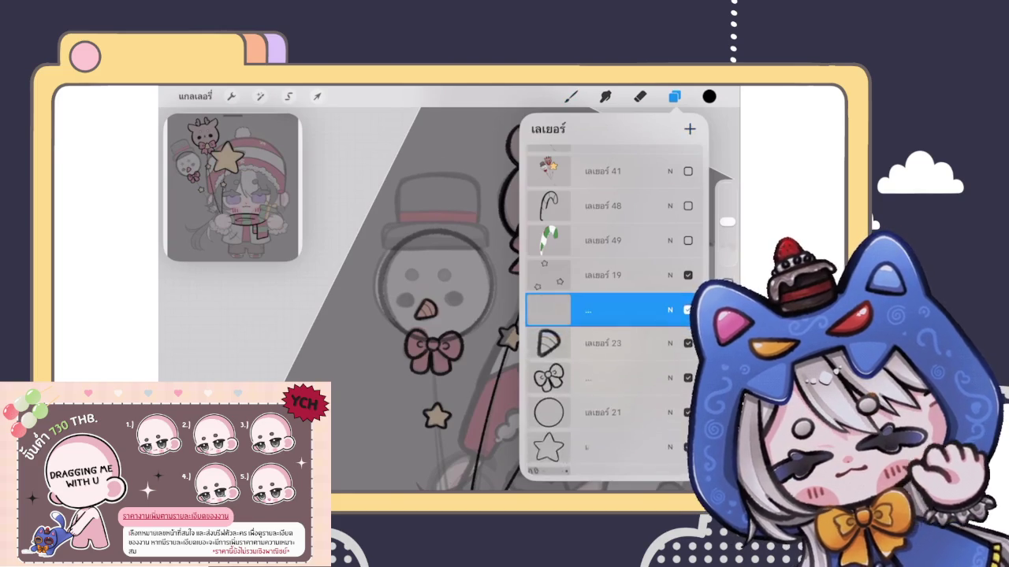
click(571, 97)
scroll(425, 304, up, 5)
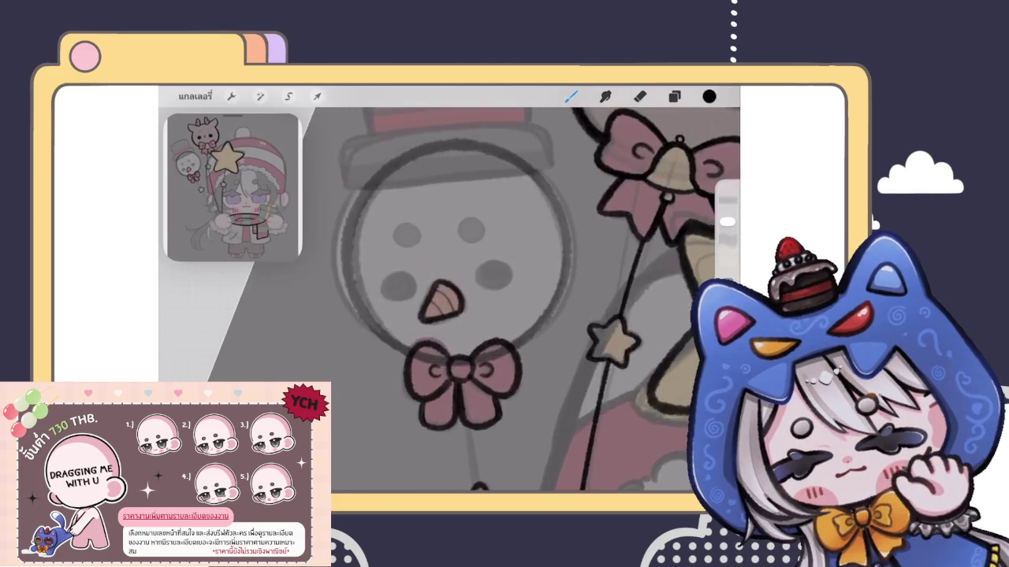
scroll(426, 303, up, 3)
drag(410, 281, 428, 282)
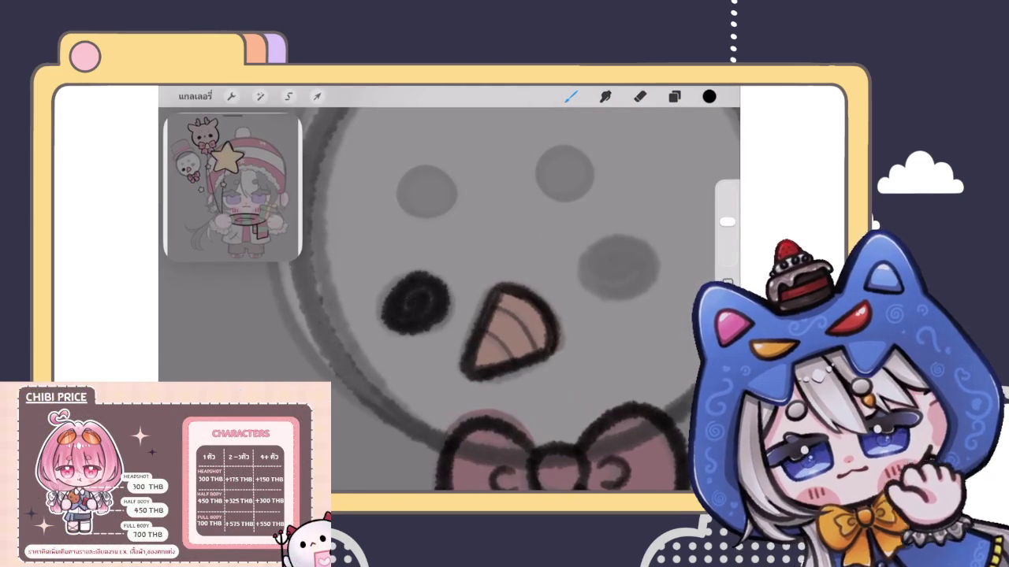
scroll(428, 282, up, 2)
key(ctrl+z)
mouse_move(407, 282)
mouse_down()
mouse_move(450, 318)
mouse_move(439, 293)
mouse_move(417, 307)
mouse_up()
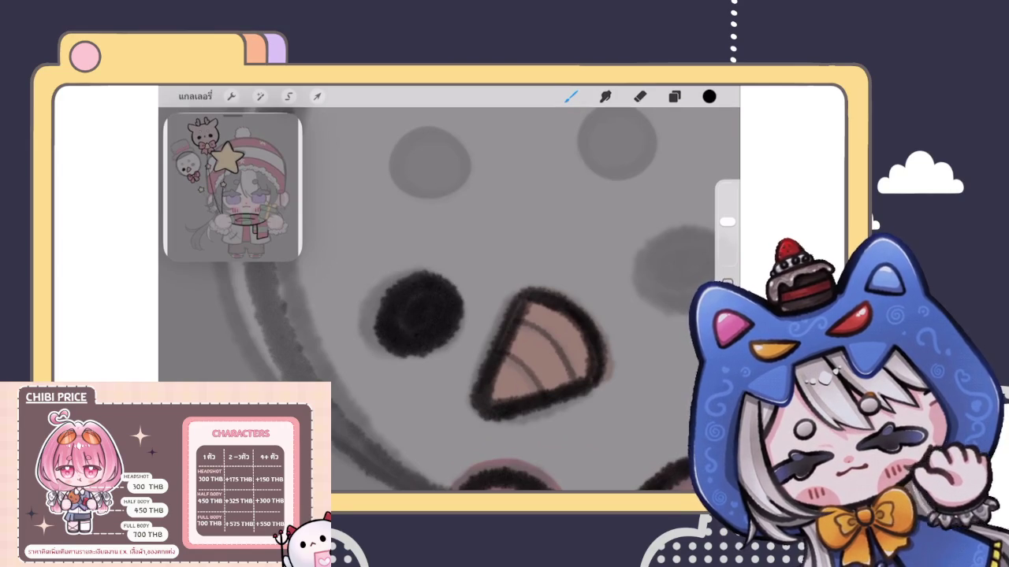
scroll(417, 307, down, 3)
scroll(416, 307, down, 2)
scroll(434, 300, up, 3)
scroll(433, 299, up, 2)
Place a copy of the black eye to the right of the nose.
click(674, 96)
drag(646, 310, 575, 310)
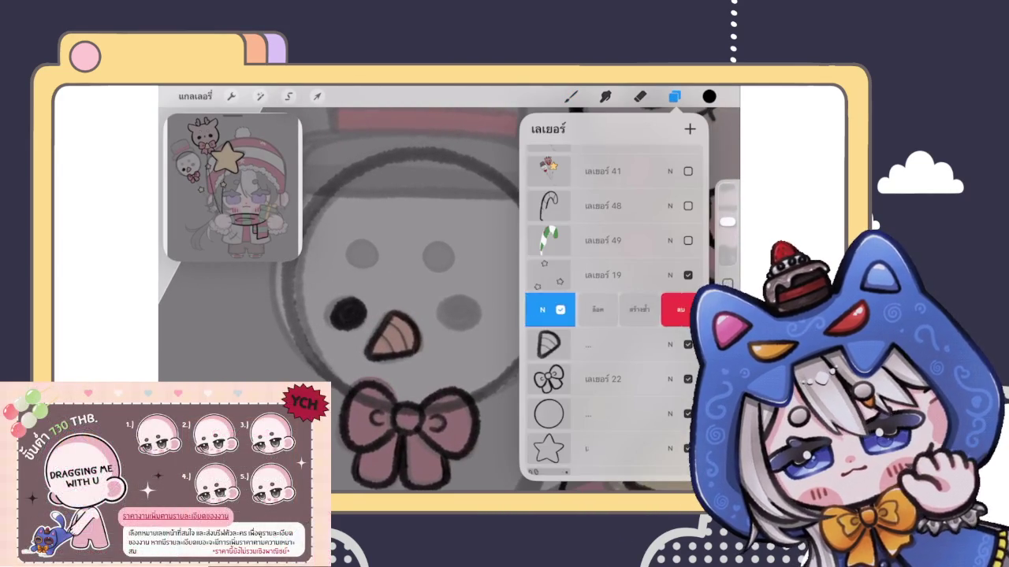
click(682, 309)
key(ctrl+z)
mouse_move(646, 309)
mouse_down()
mouse_move(576, 310)
mouse_move(647, 310)
mouse_up()
click(674, 96)
click(317, 97)
mouse_move(347, 315)
mouse_down()
mouse_move(473, 300)
mouse_move(448, 269)
mouse_up()
drag(485, 309, 459, 311)
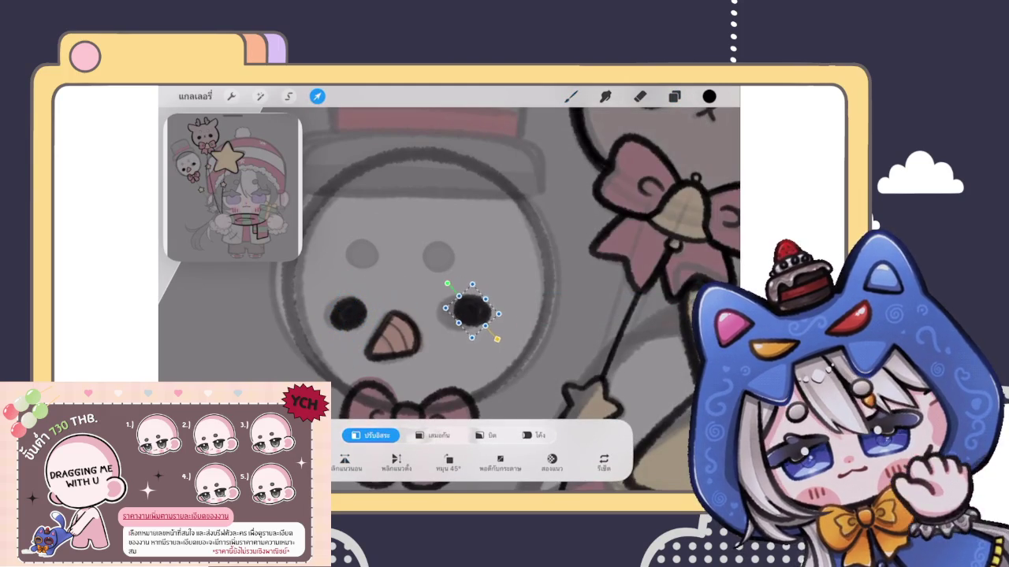
Commit the eye placement and draw a black ring around the left grey circle.
click(571, 96)
scroll(449, 300, down, 2)
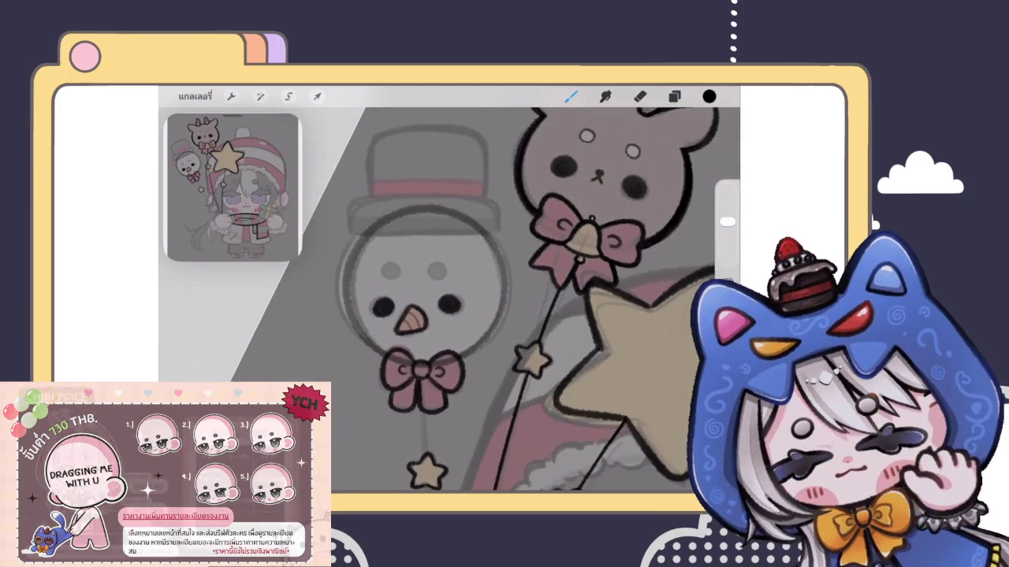
scroll(450, 300, down, 2)
scroll(450, 299, down, 2)
click(674, 96)
click(603, 309)
click(603, 309)
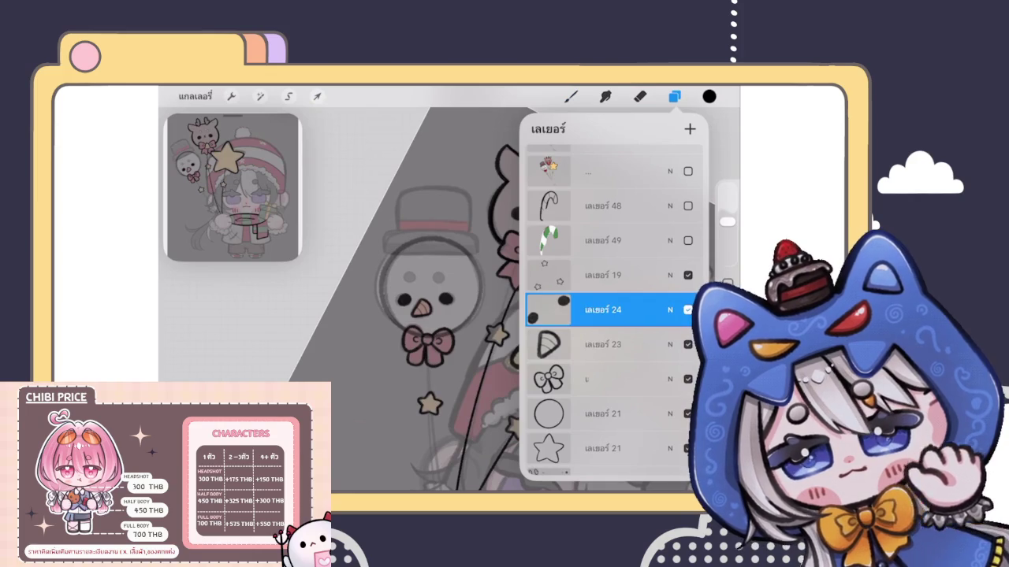
click(674, 96)
scroll(441, 300, up, 3)
scroll(441, 299, up, 3)
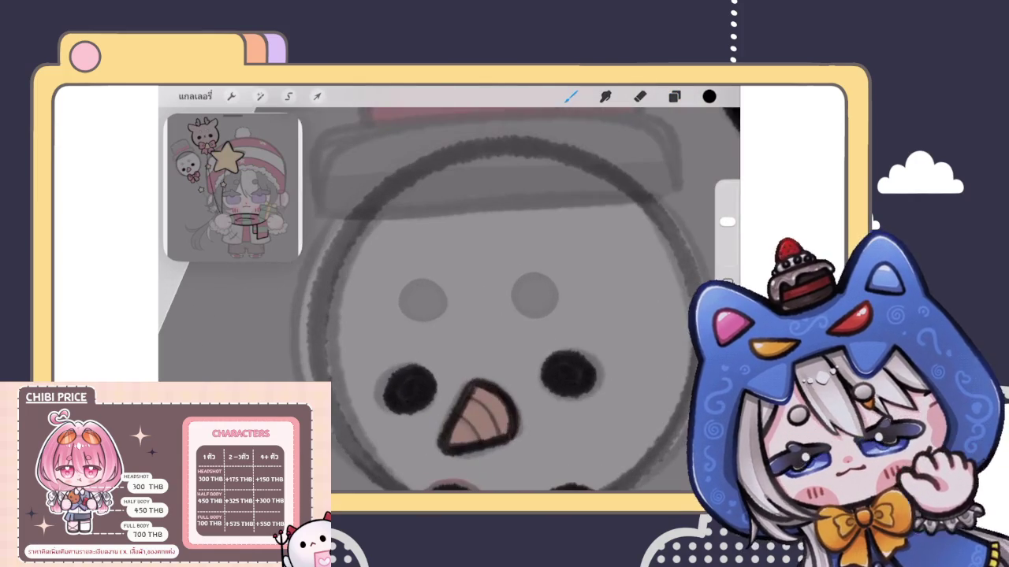
mouse_move(425, 287)
mouse_down()
mouse_move(448, 308)
mouse_move(409, 296)
mouse_move(408, 284)
mouse_up()
scroll(441, 299, up, 2)
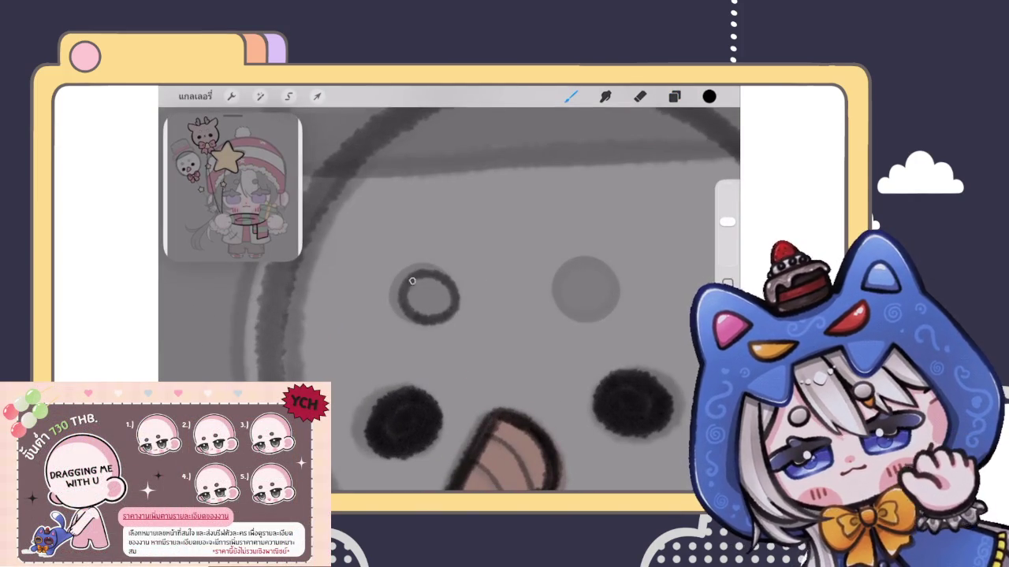
Move a duplicate of the ring onto the right grey circle.
click(674, 97)
mouse_move(646, 309)
mouse_down()
mouse_move(552, 310)
mouse_move(646, 310)
mouse_up()
scroll(354, 299, down, 2)
click(317, 96)
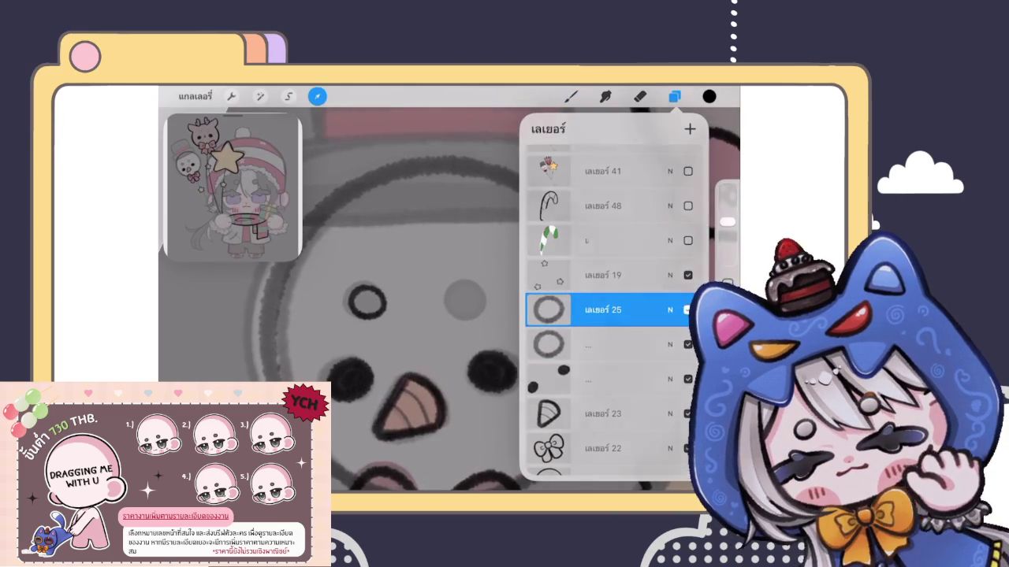
mouse_move(365, 301)
mouse_down()
mouse_move(447, 298)
mouse_move(437, 268)
mouse_move(463, 299)
mouse_up()
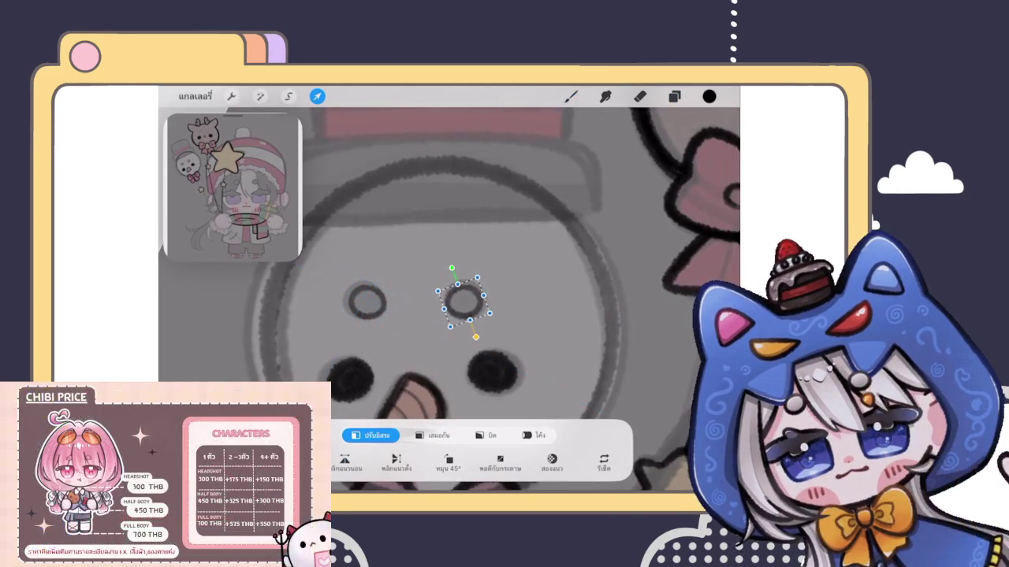
click(571, 96)
scroll(449, 292, down, 5)
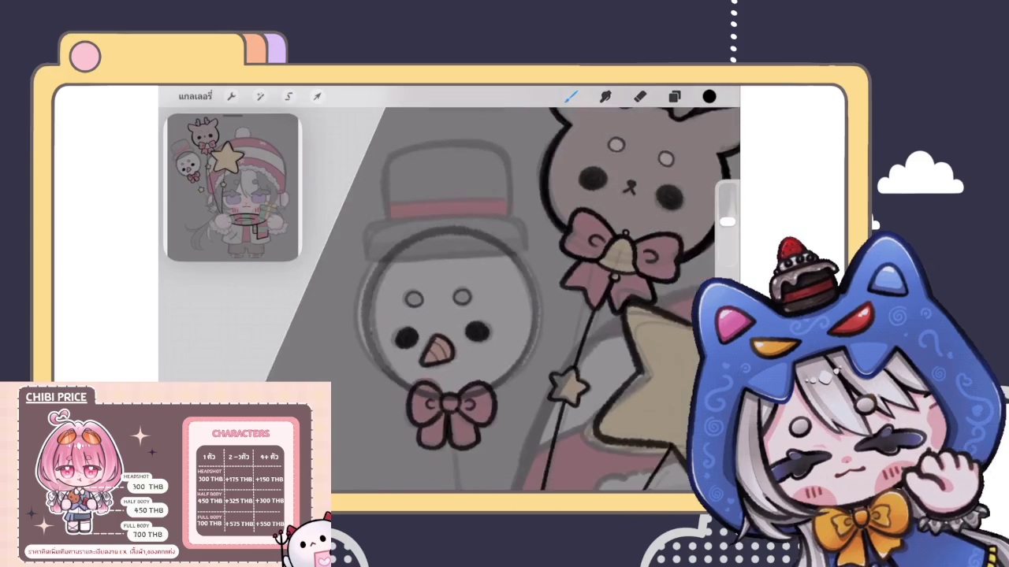
Merge the ring layer down into the eye layer, then down into the nose layer.
click(673, 96)
click(603, 310)
click(603, 310)
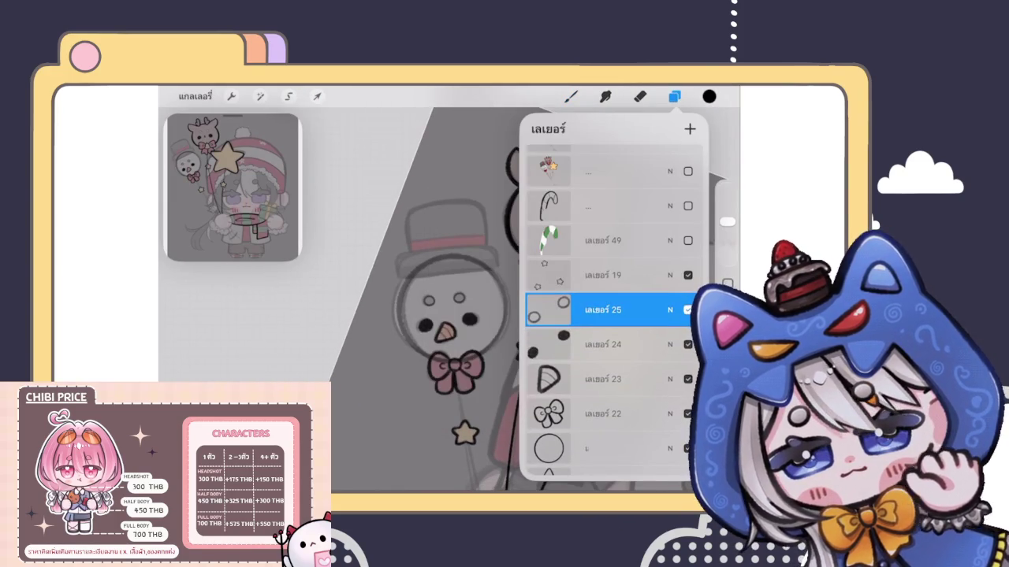
click(603, 310)
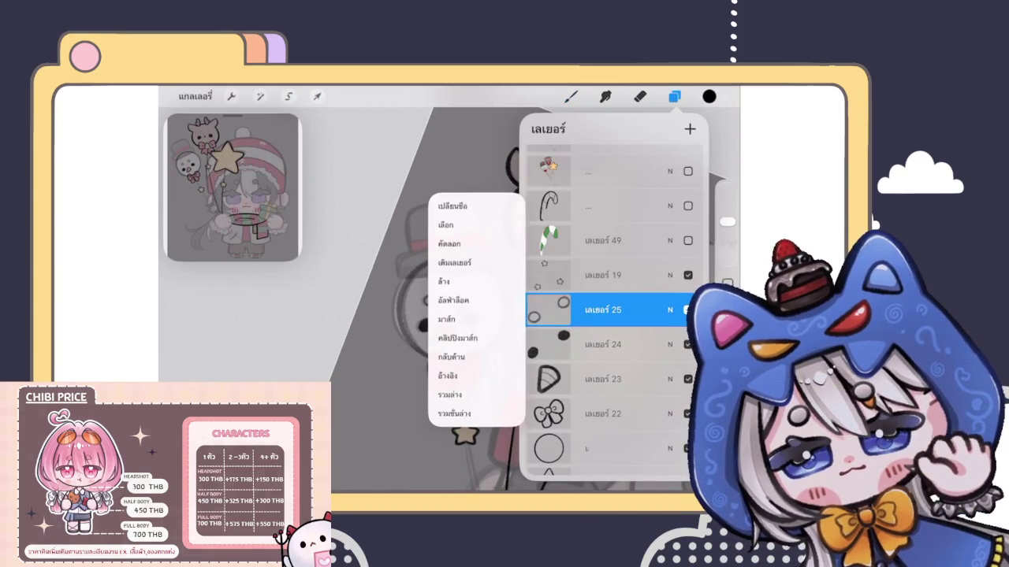
click(453, 394)
click(603, 315)
click(454, 394)
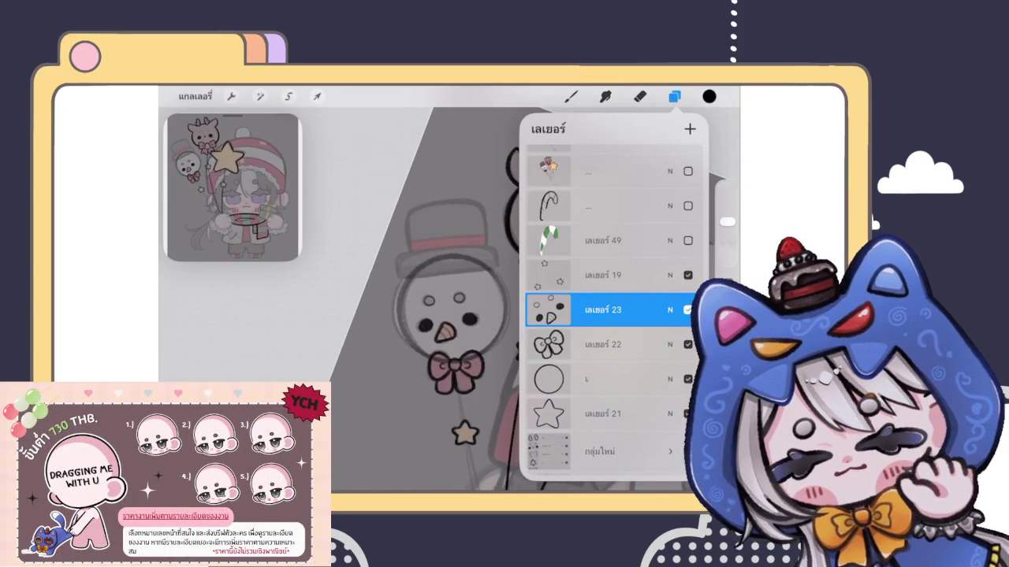
click(570, 96)
scroll(449, 299, up, 5)
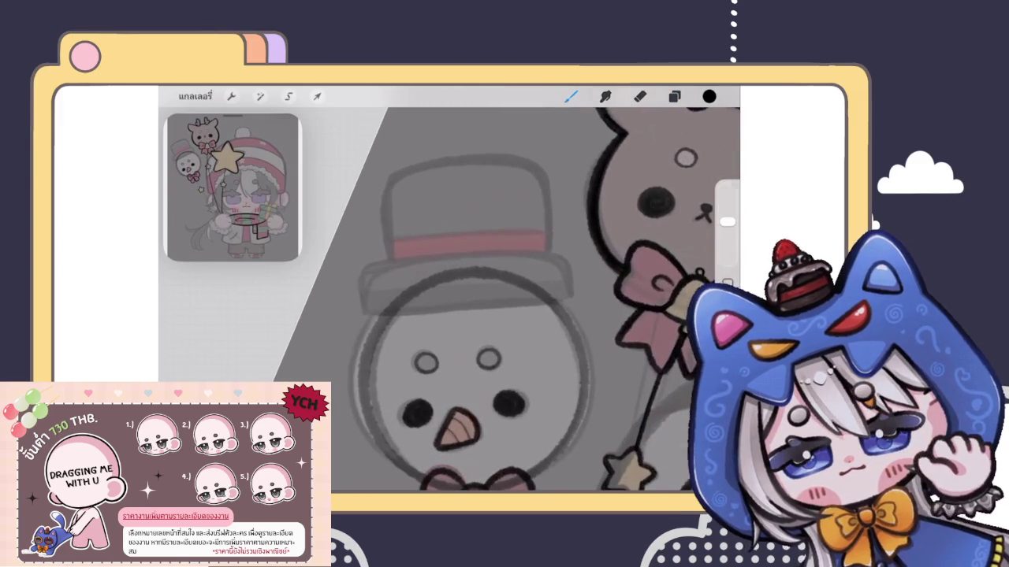
scroll(449, 300, up, 2)
scroll(449, 299, up, 2)
scroll(449, 300, up, 2)
scroll(449, 300, up, 1)
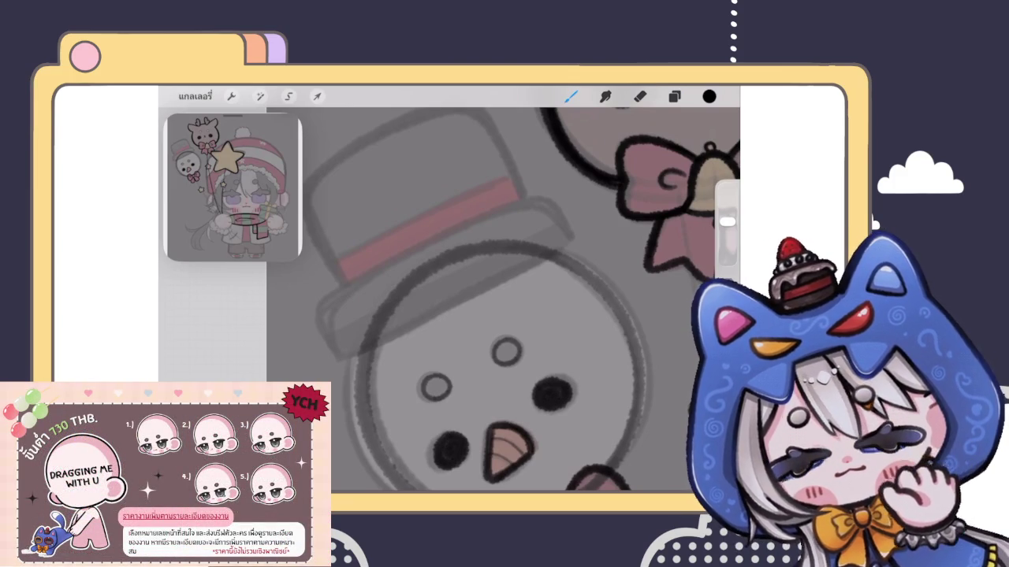
click(674, 96)
click(673, 96)
scroll(504, 299, up, 3)
scroll(505, 300, down, 3)
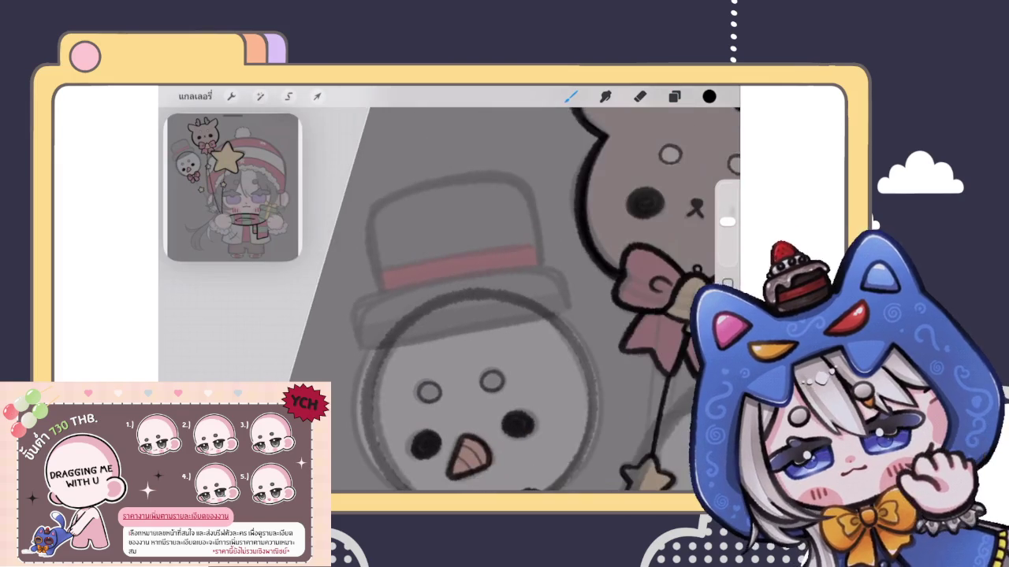
mouse_move(339, 303)
mouse_down()
mouse_move(350, 346)
mouse_move(560, 320)
mouse_move(575, 266)
mouse_move(349, 292)
mouse_move(338, 307)
mouse_up()
key(ctrl+z)
scroll(505, 300, down, 3)
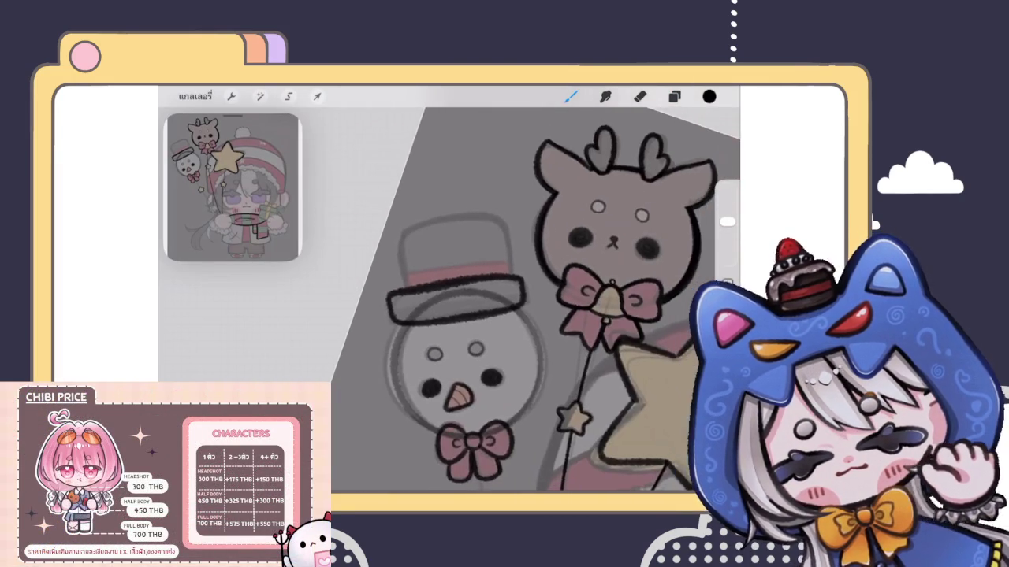
scroll(505, 299, up, 3)
mouse_move(569, 313)
mouse_down()
mouse_move(479, 327)
mouse_move(363, 288)
mouse_move(563, 289)
mouse_move(473, 331)
mouse_move(372, 343)
mouse_up()
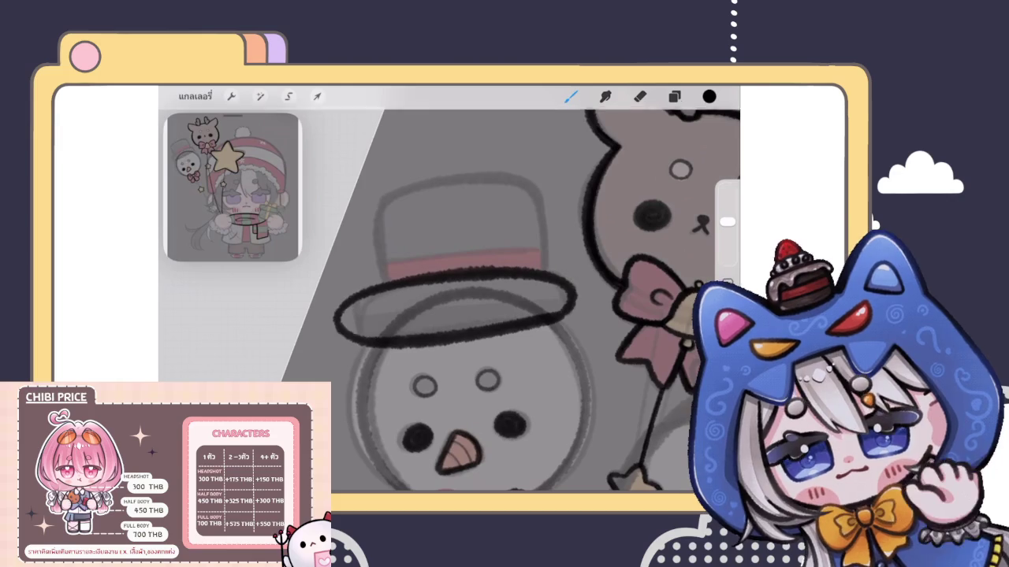
scroll(449, 299, down, 3)
key(ctrl+z)
scroll(449, 299, up, 5)
mouse_move(344, 392)
mouse_down()
mouse_move(475, 271)
mouse_move(569, 225)
mouse_move(525, 317)
mouse_move(382, 431)
mouse_move(345, 390)
mouse_up()
scroll(450, 300, down, 3)
scroll(449, 299, up, 3)
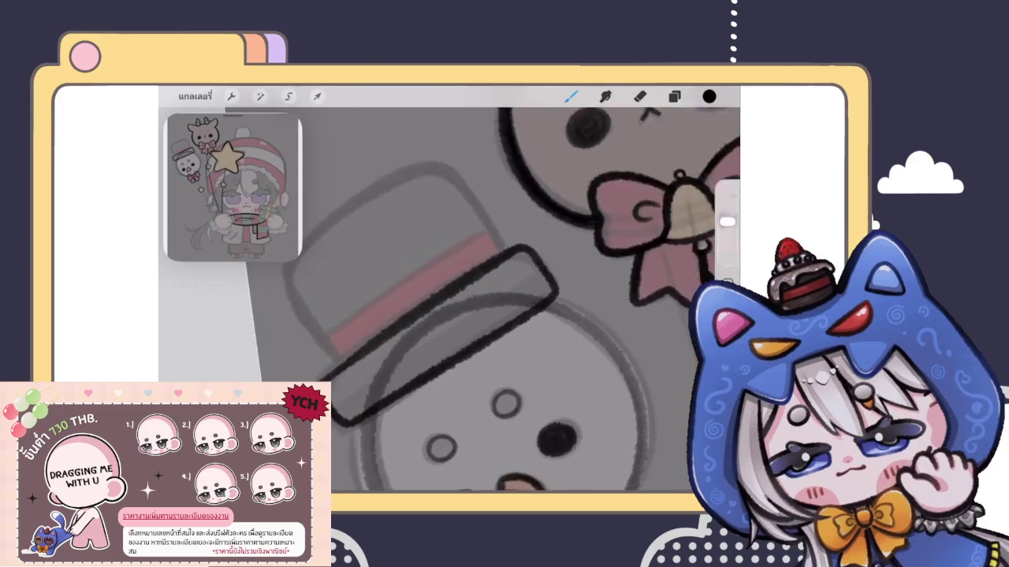
scroll(449, 300, up, 2)
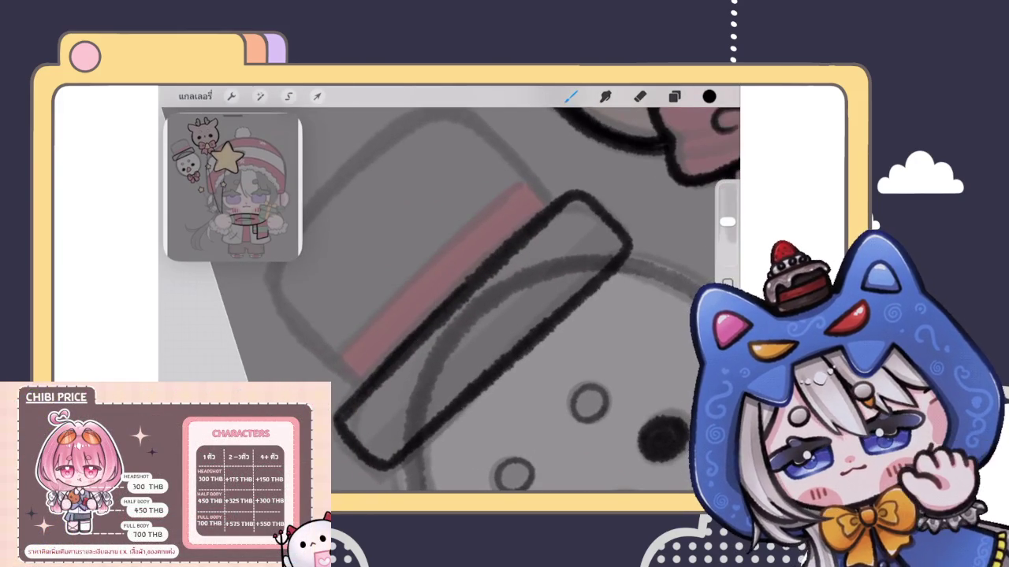
scroll(449, 300, down, 3)
scroll(512, 299, down, 1)
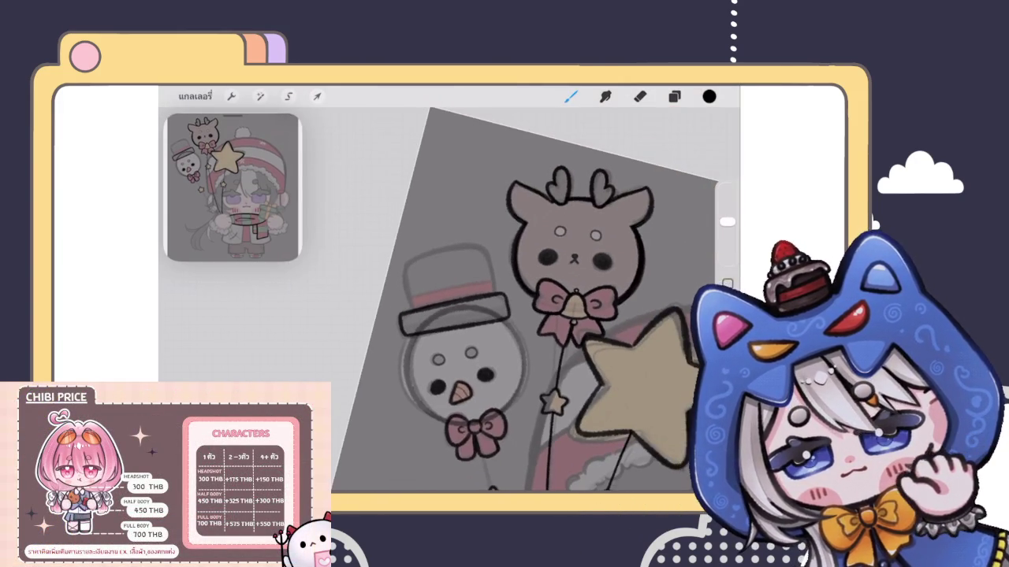
scroll(512, 299, up, 2)
scroll(512, 300, up, 2)
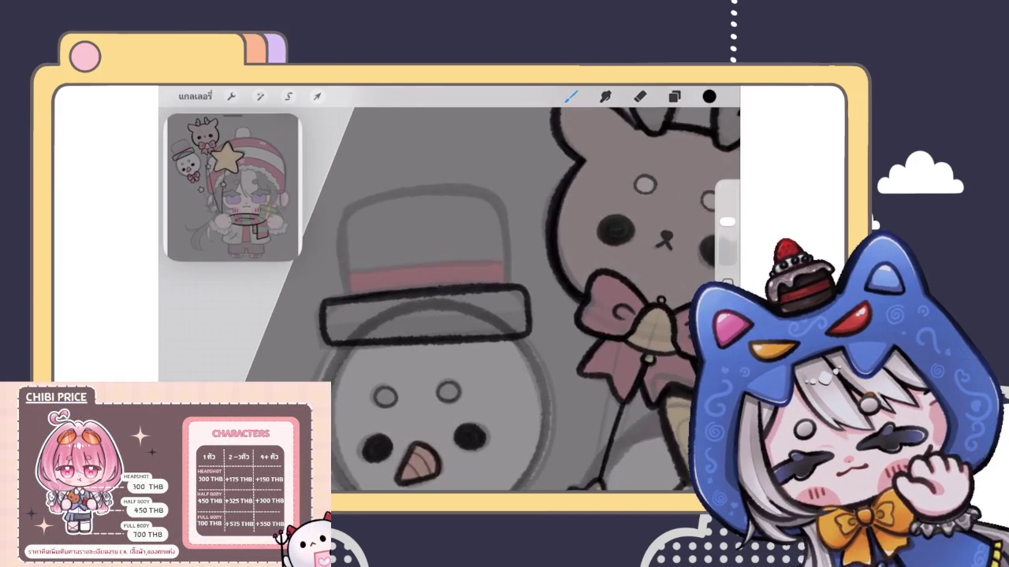
Distort the hat brim to tilt it, and warp its right end upward.
click(317, 96)
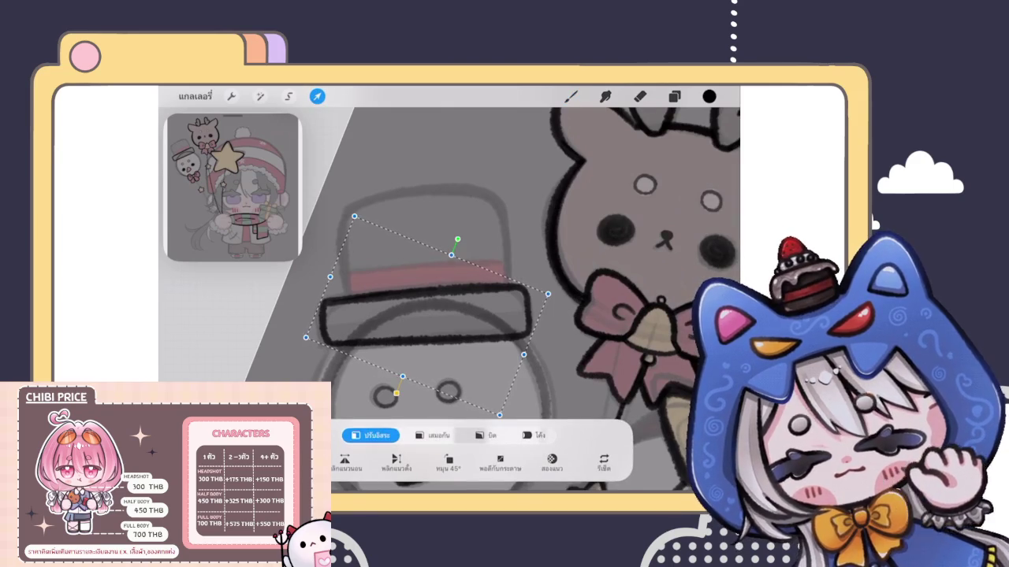
click(486, 435)
drag(430, 378, 428, 365)
click(533, 435)
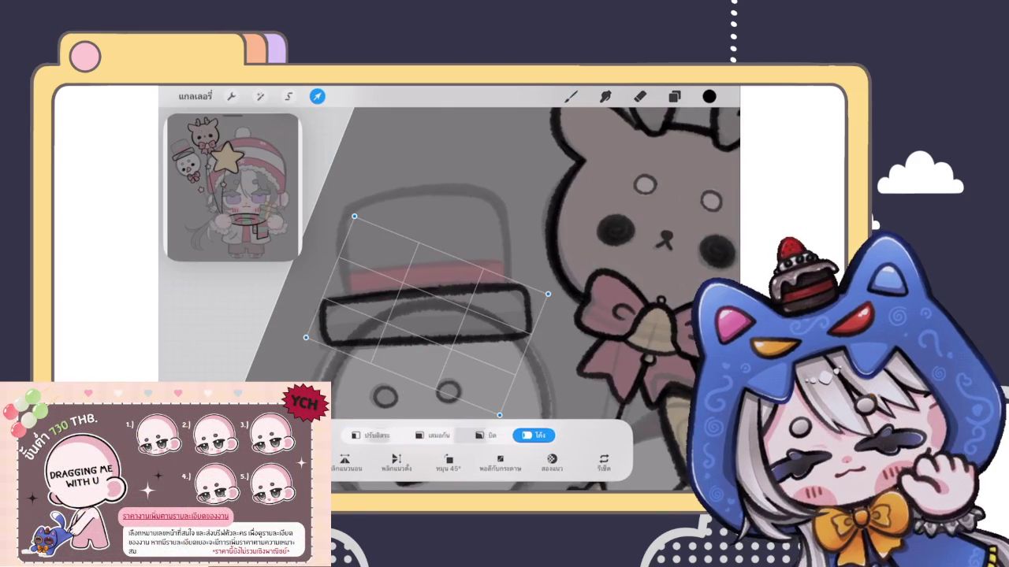
drag(513, 315, 522, 308)
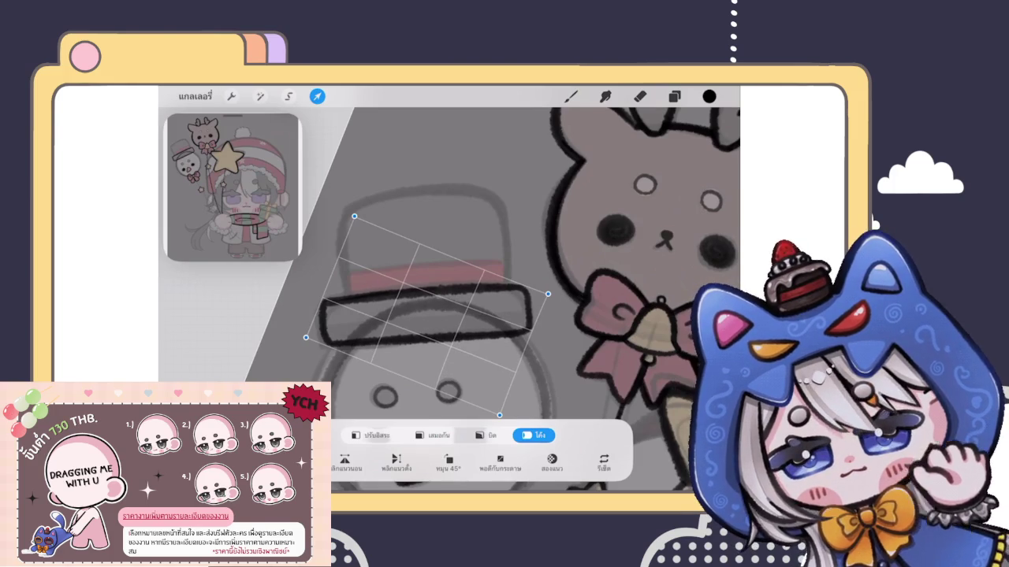
click(570, 96)
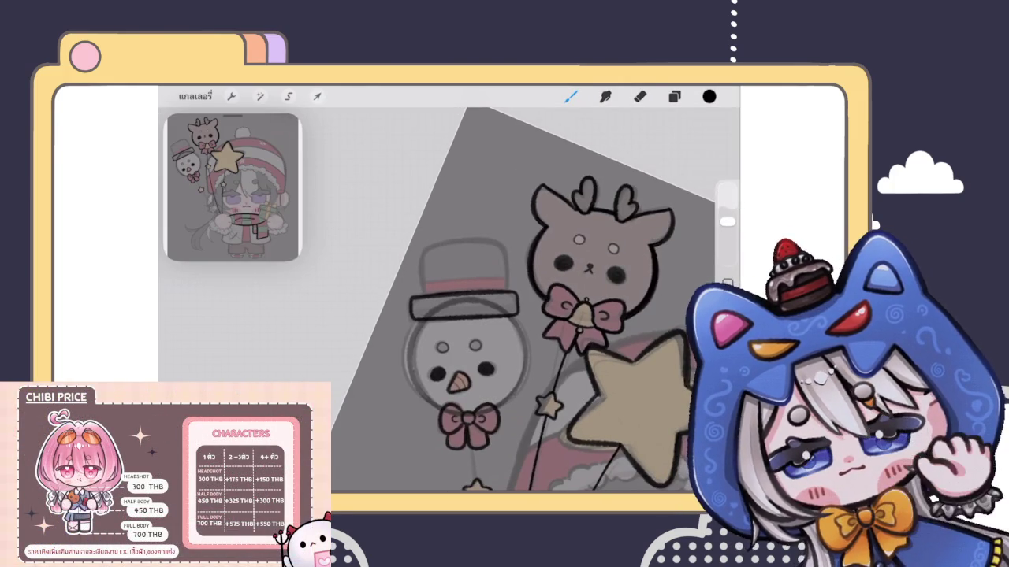
Rotate the hat brim with Transform.
scroll(473, 316, up, 3)
click(673, 96)
click(674, 96)
scroll(473, 316, up, 3)
click(317, 96)
mouse_move(473, 169)
mouse_down()
mouse_move(499, 246)
mouse_move(462, 249)
mouse_up()
scroll(473, 316, down, 2)
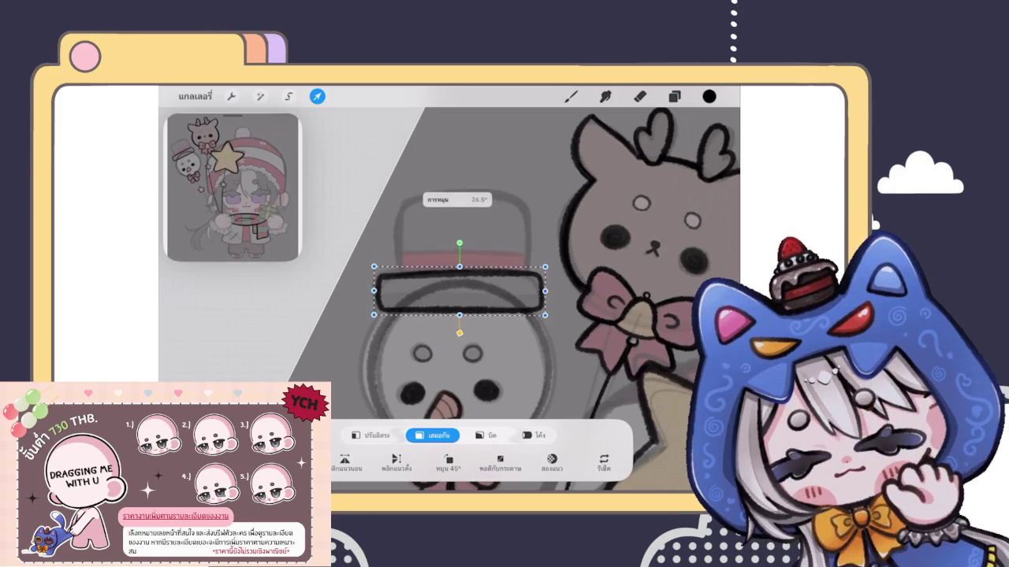
click(572, 96)
scroll(473, 300, down, 3)
Reshape the brim in Freeform mode, levelling it and widening it slightly to the right.
scroll(473, 299, up, 5)
click(317, 97)
drag(507, 263, 466, 286)
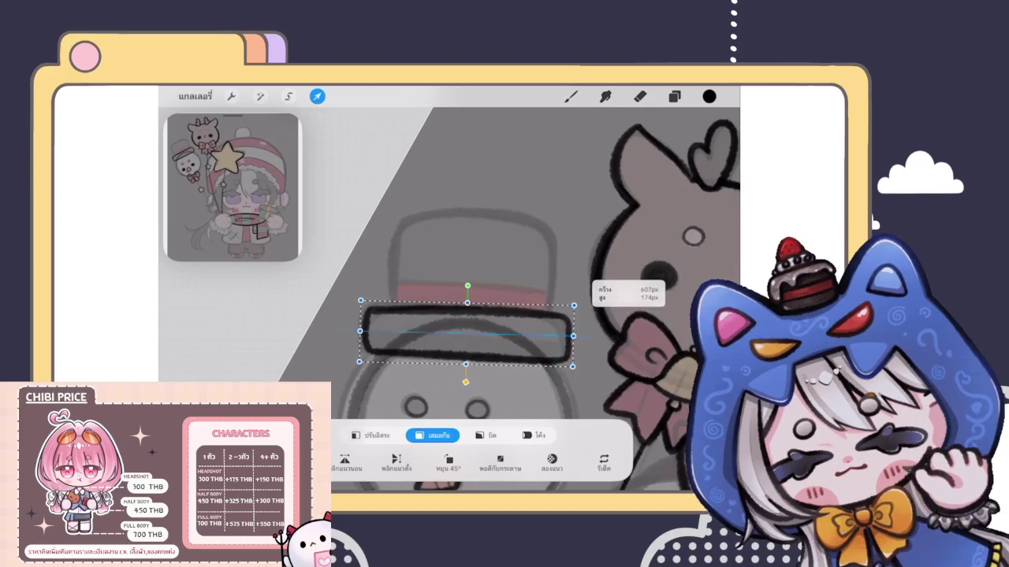
key(ctrl+z)
click(370, 435)
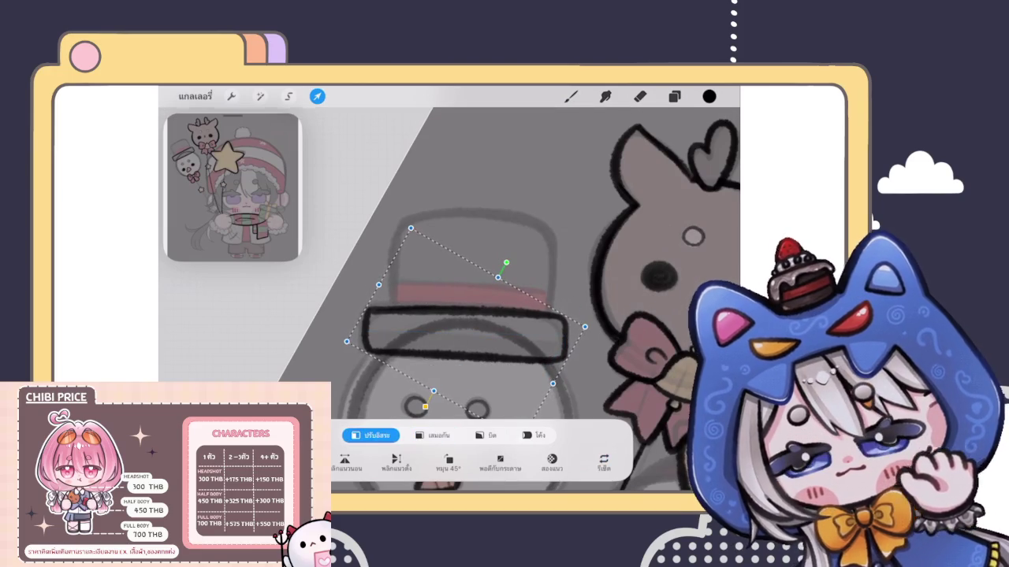
drag(346, 341, 359, 321)
drag(506, 263, 467, 286)
drag(570, 337, 575, 336)
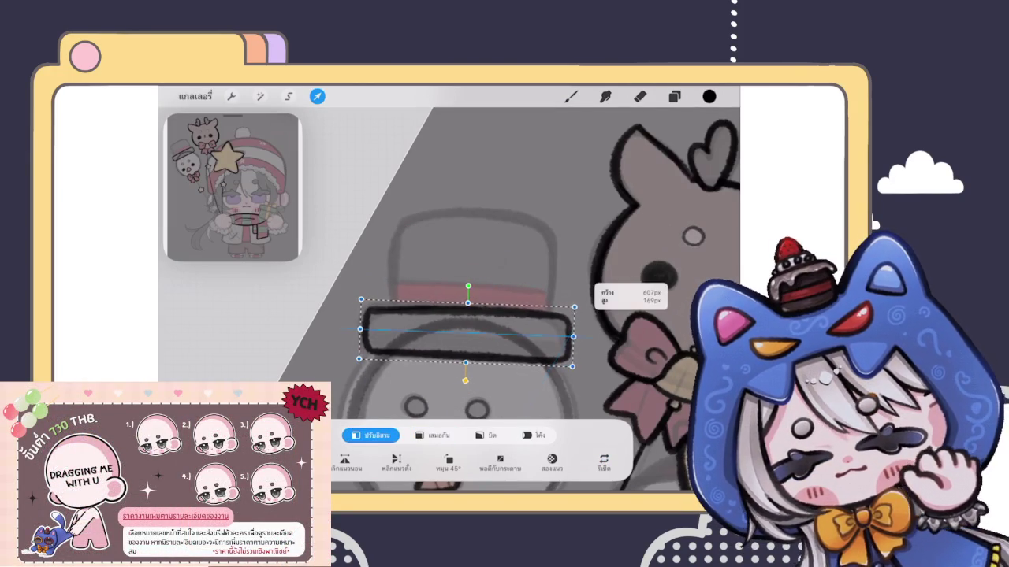
click(570, 96)
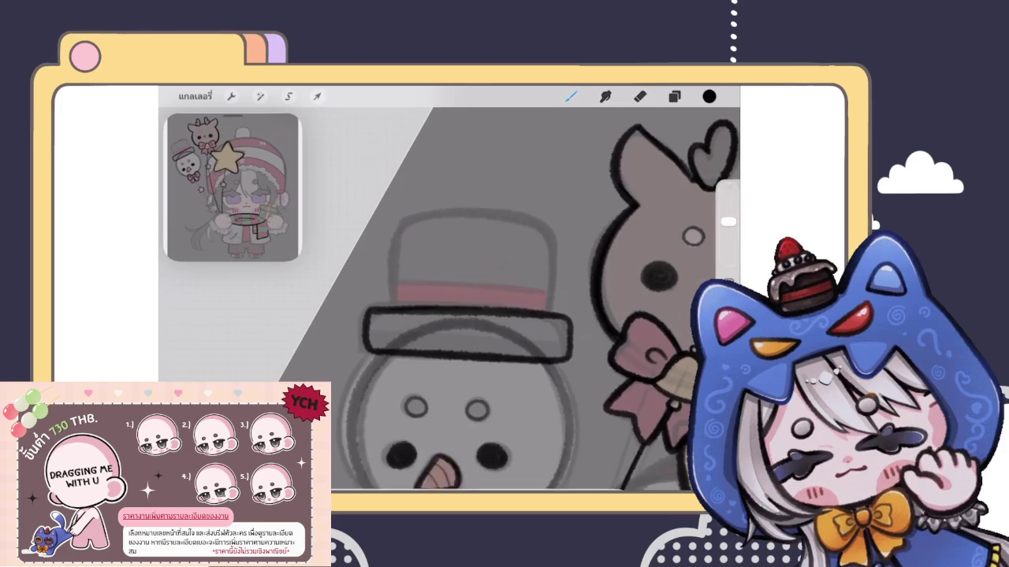
Draw the black outline of the hat crown above the brim.
scroll(536, 300, up, 3)
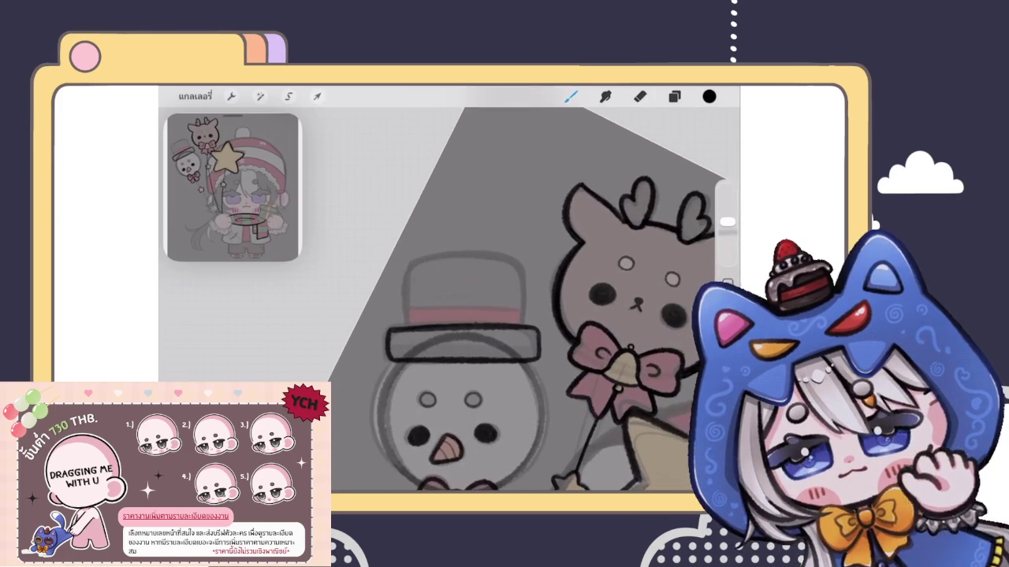
click(674, 96)
click(674, 96)
scroll(473, 315, up, 3)
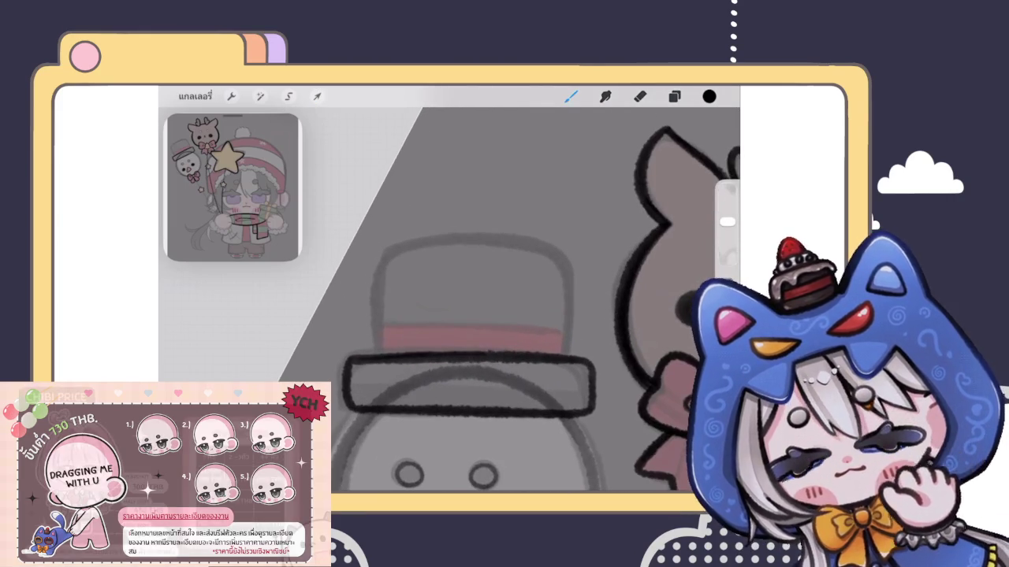
click(674, 96)
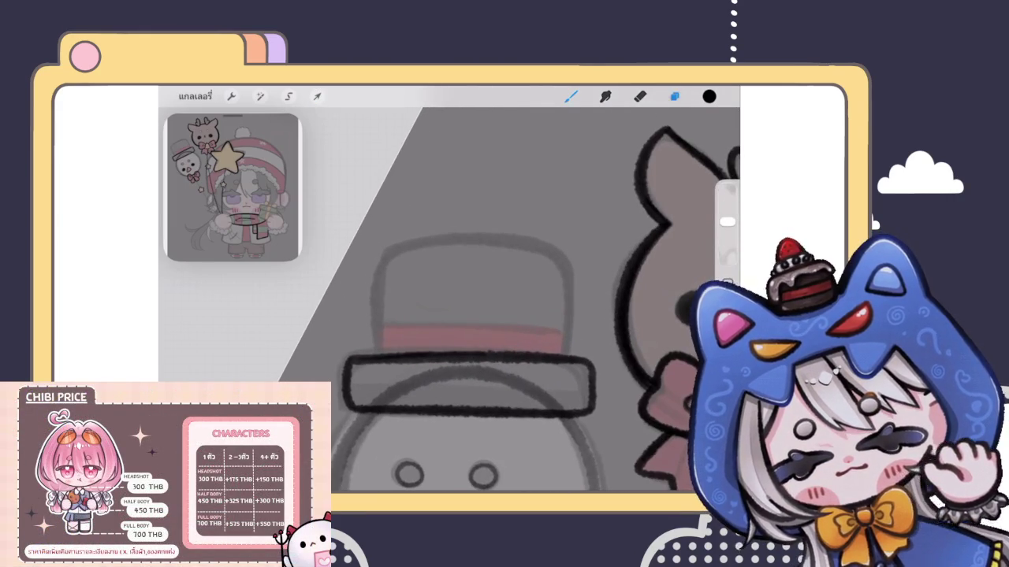
click(674, 96)
mouse_move(377, 354)
mouse_down()
mouse_move(394, 252)
mouse_move(552, 277)
mouse_move(552, 358)
mouse_up()
scroll(473, 315, down, 3)
scroll(465, 331, up, 2)
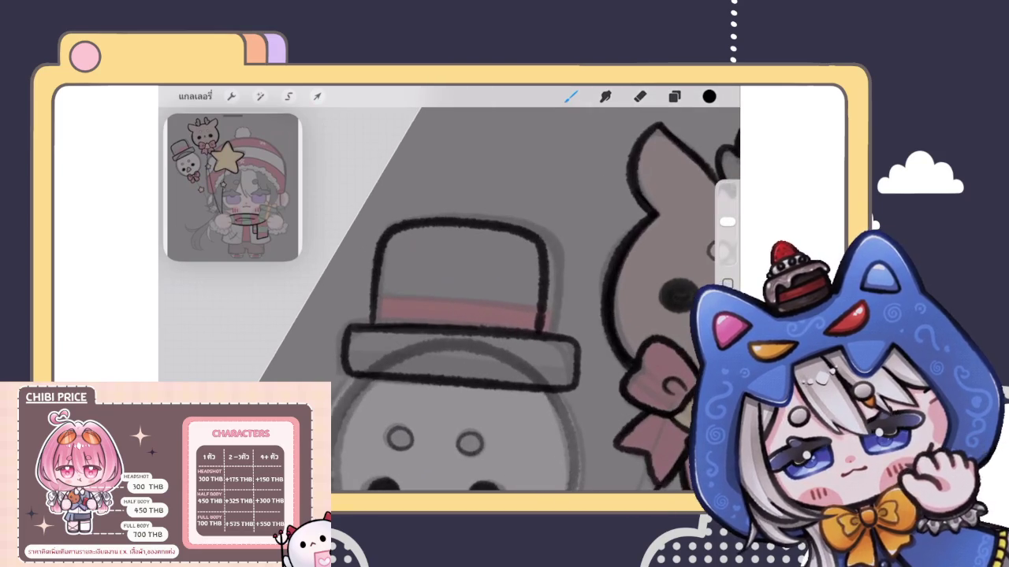
Rotate, level and warp the hat crown outline to sit on the brim.
click(317, 96)
drag(510, 198, 469, 199)
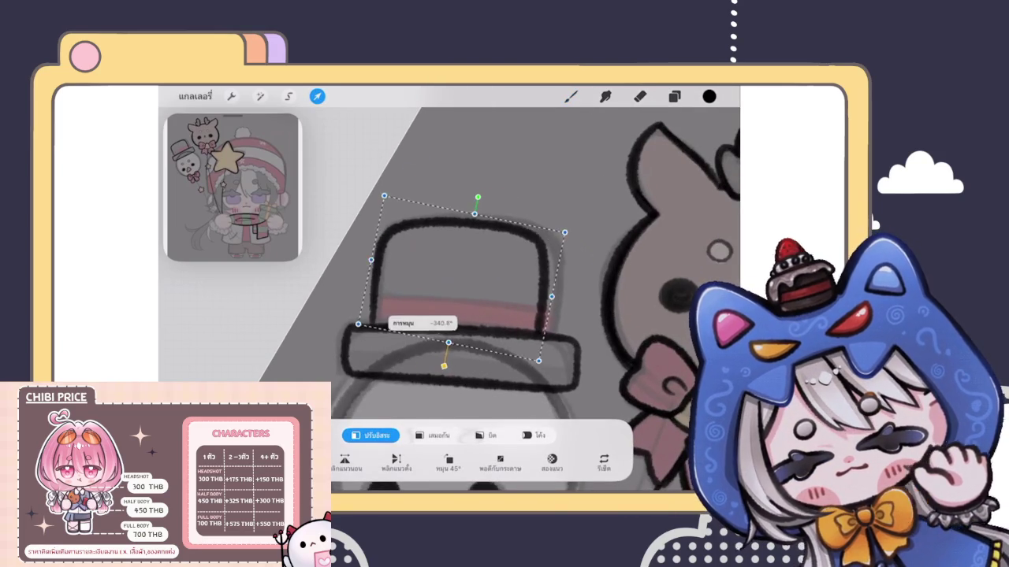
drag(451, 369, 457, 349)
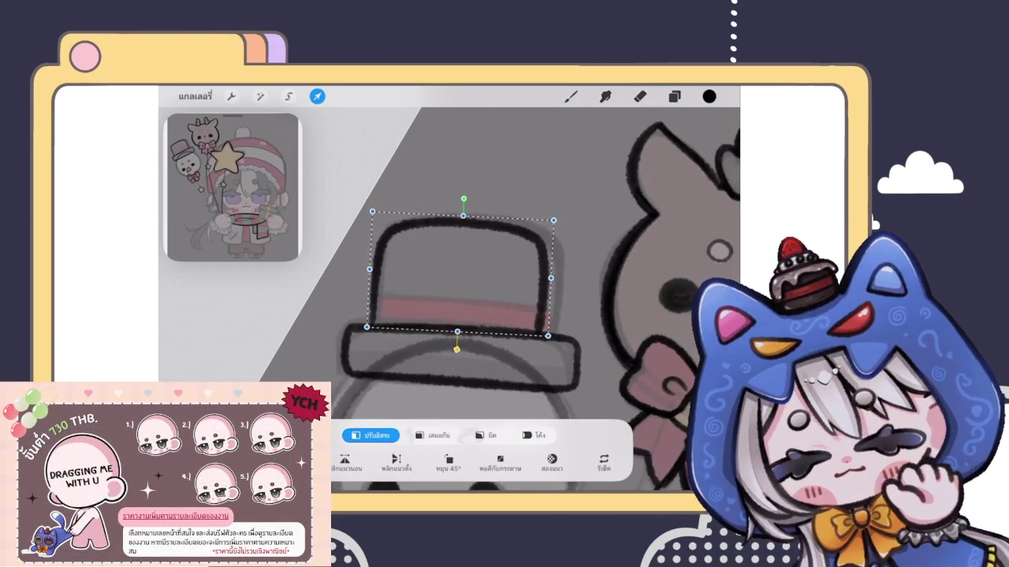
click(534, 435)
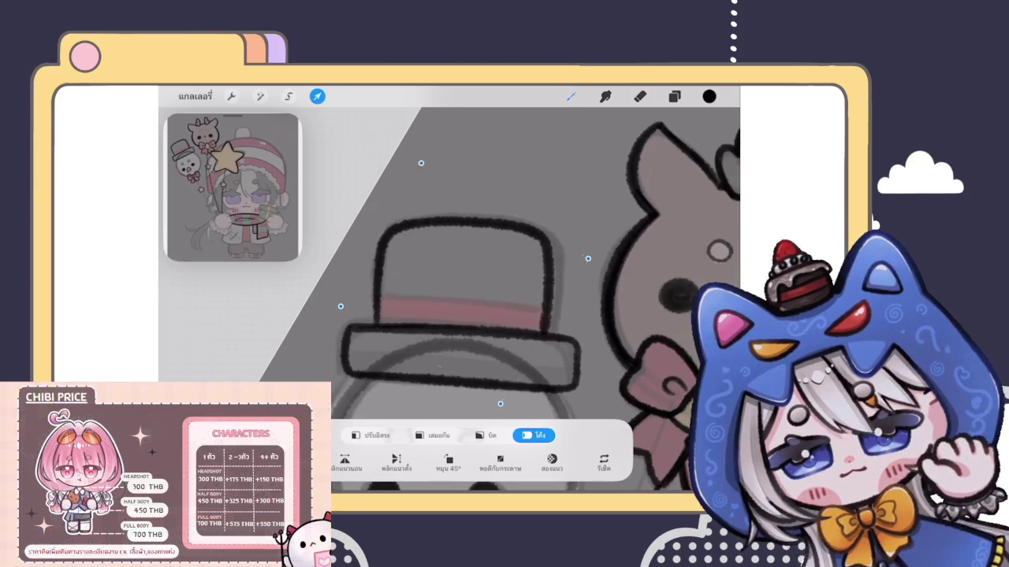
click(571, 96)
scroll(449, 299, down, 5)
scroll(450, 299, up, 5)
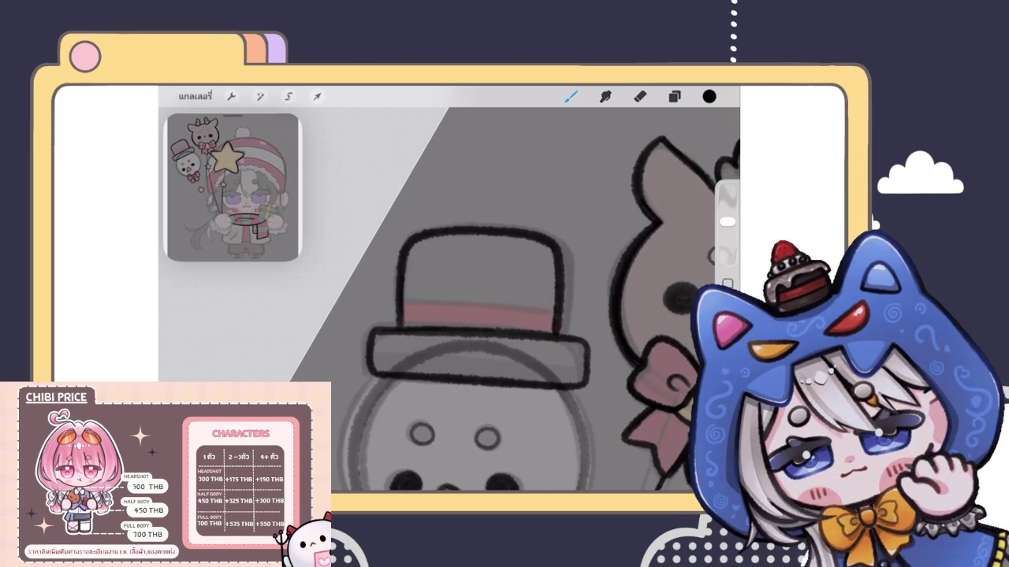
scroll(516, 299, down, 5)
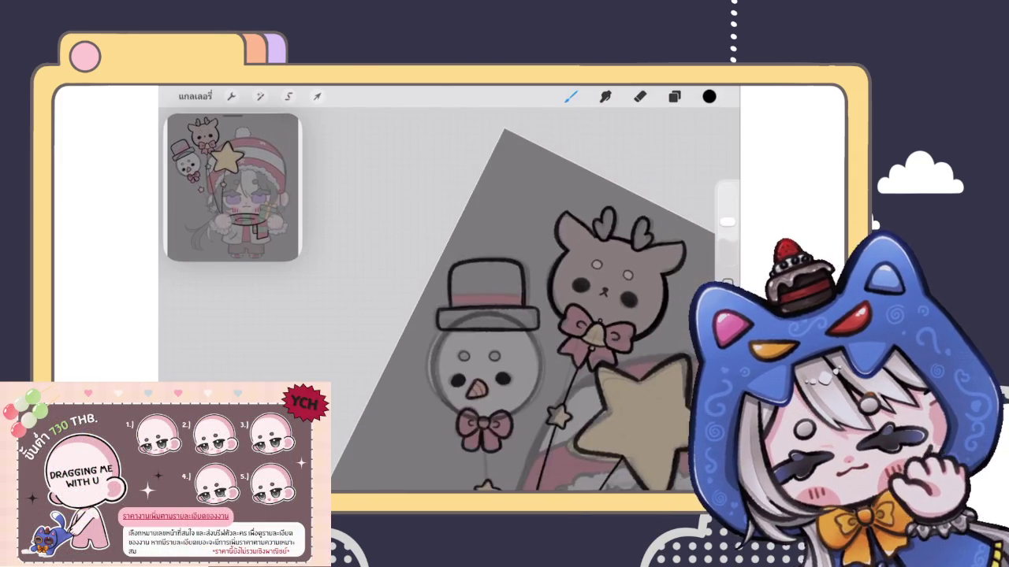
On Layer 24, shade along the pink hat band and darken its upper-right end.
scroll(473, 315, up, 2)
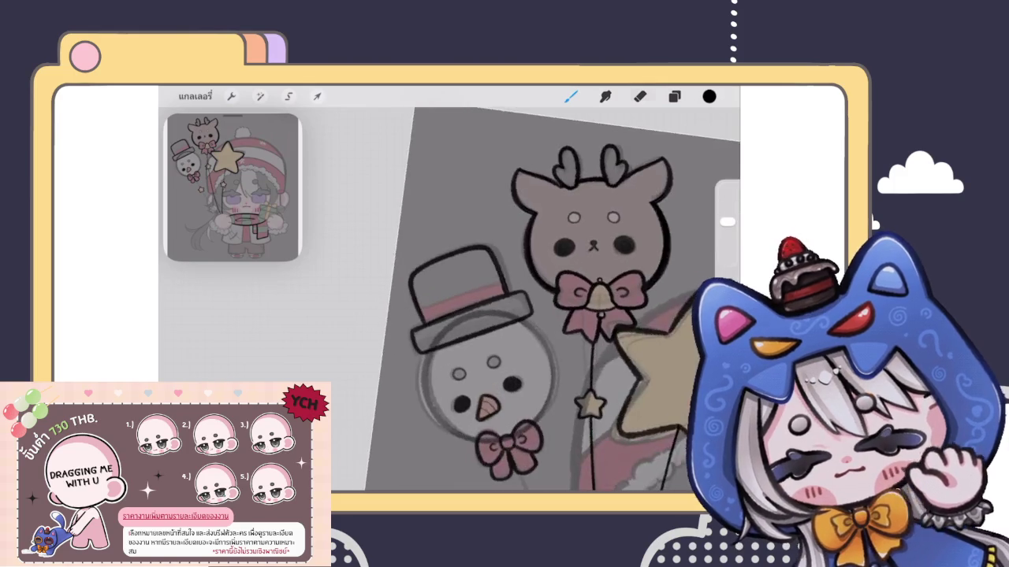
scroll(473, 316, up, 3)
scroll(473, 315, up, 2)
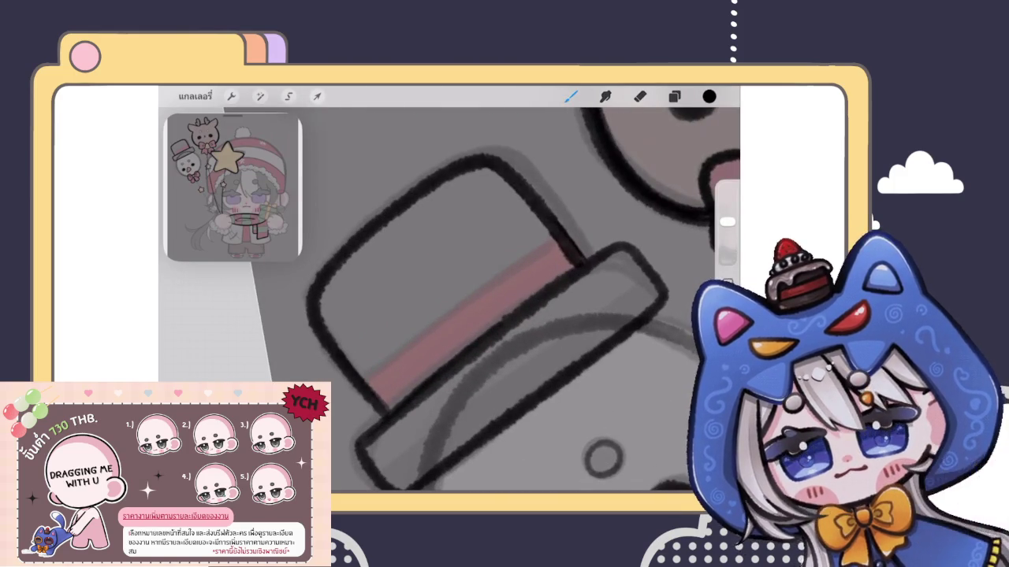
click(673, 96)
click(607, 345)
click(571, 96)
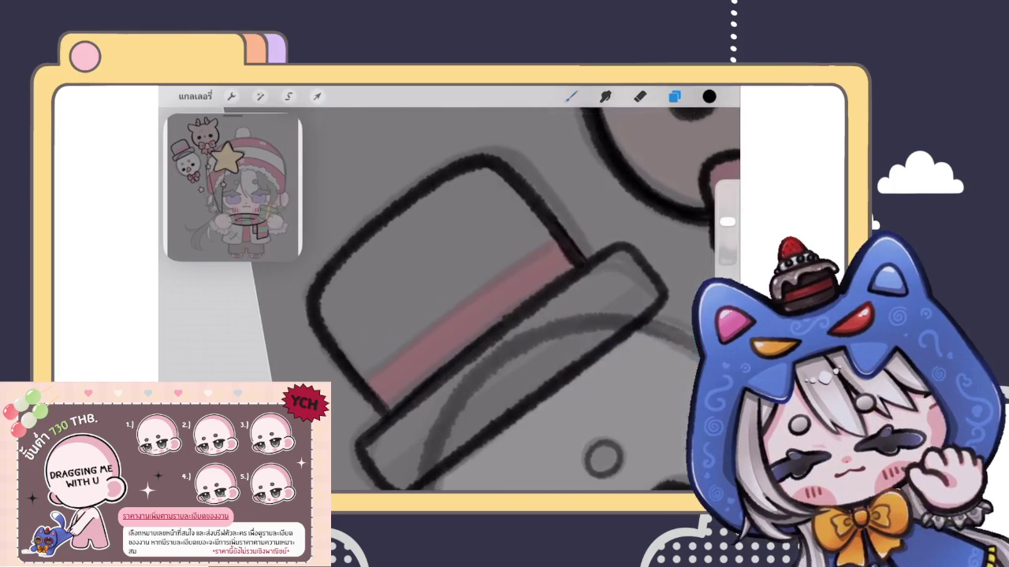
mouse_move(454, 313)
mouse_down()
mouse_move(552, 241)
mouse_move(362, 385)
mouse_move(368, 379)
mouse_up()
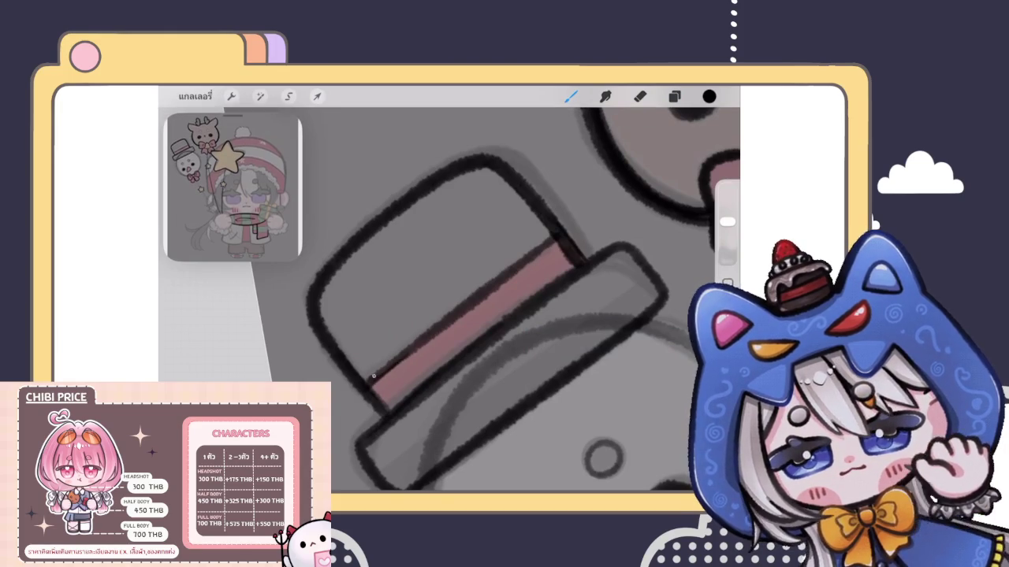
drag(512, 268, 548, 243)
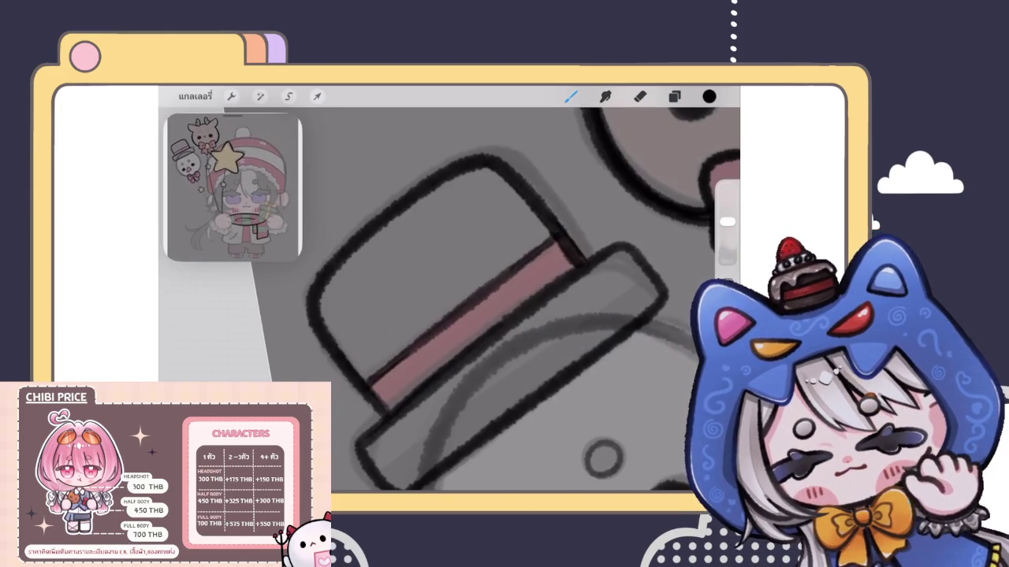
scroll(536, 299, down, 5)
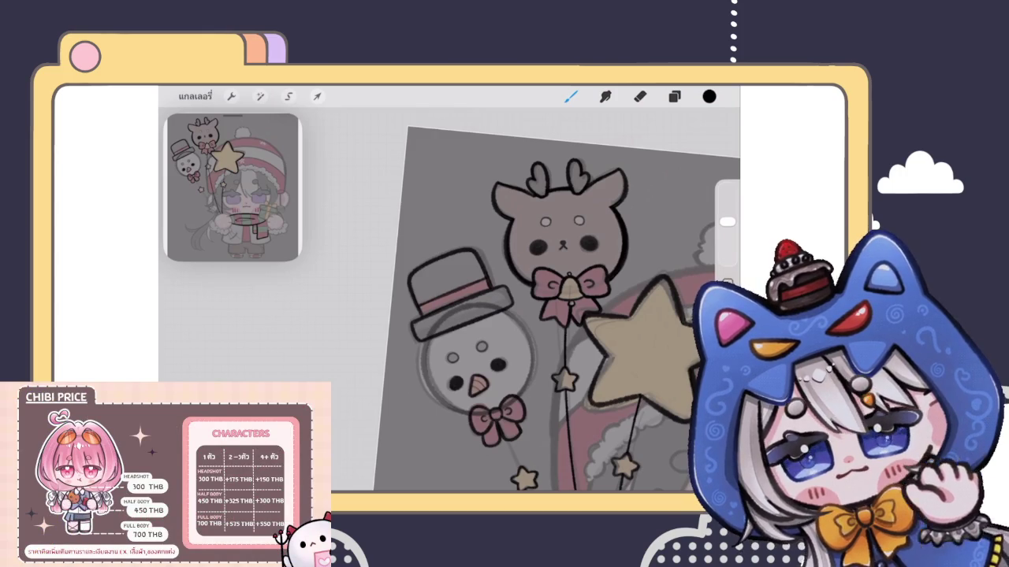
scroll(457, 299, up, 5)
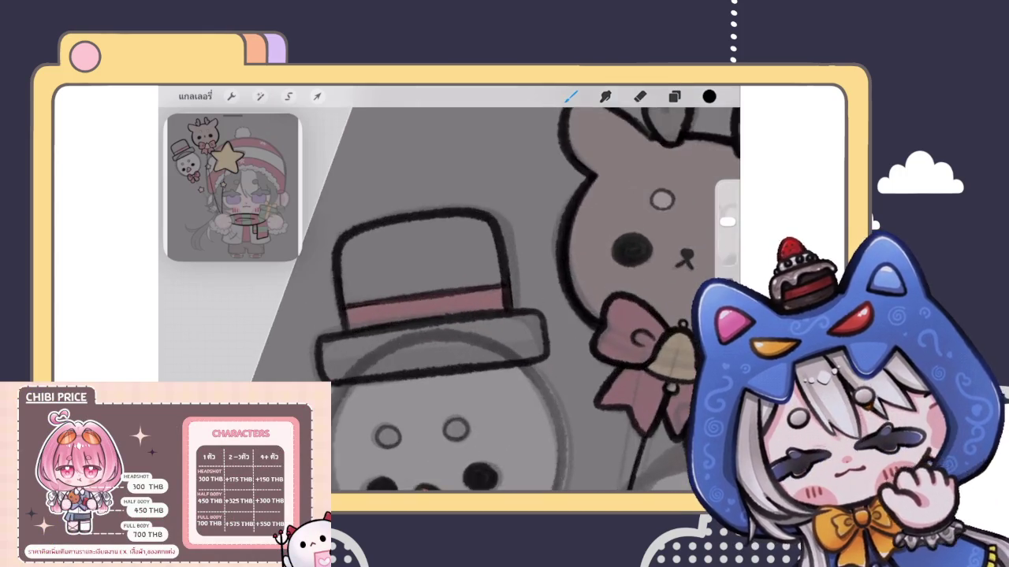
scroll(457, 299, up, 3)
Select the hat crown outline layer and pick the eraser.
click(674, 97)
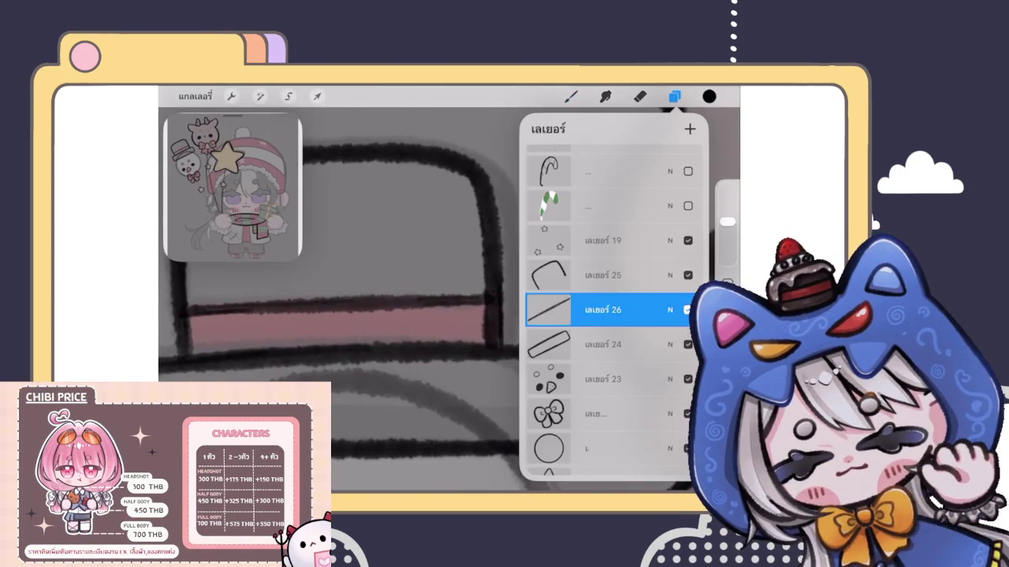
click(603, 275)
click(639, 96)
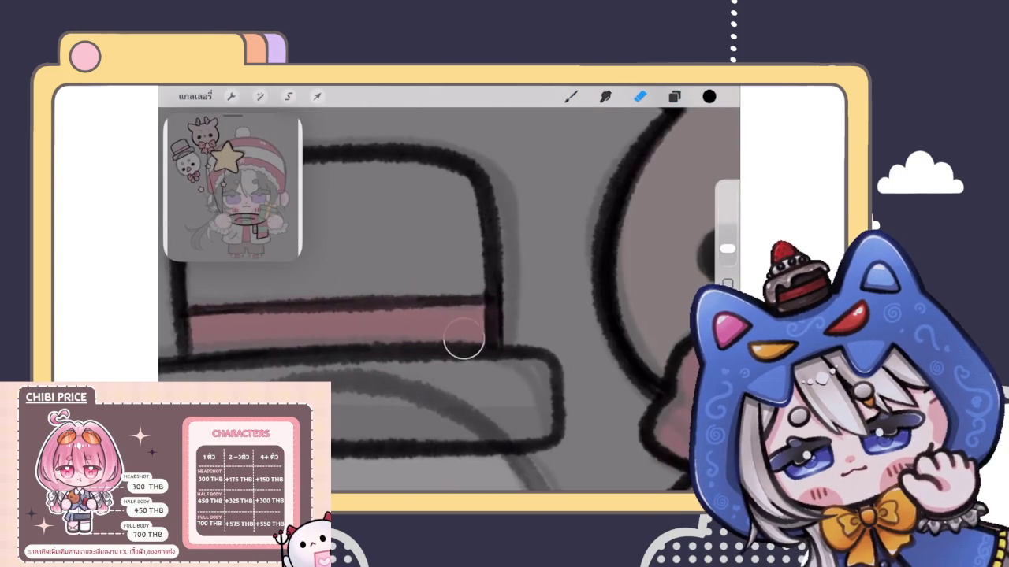
scroll(449, 300, down, 3)
scroll(449, 299, down, 3)
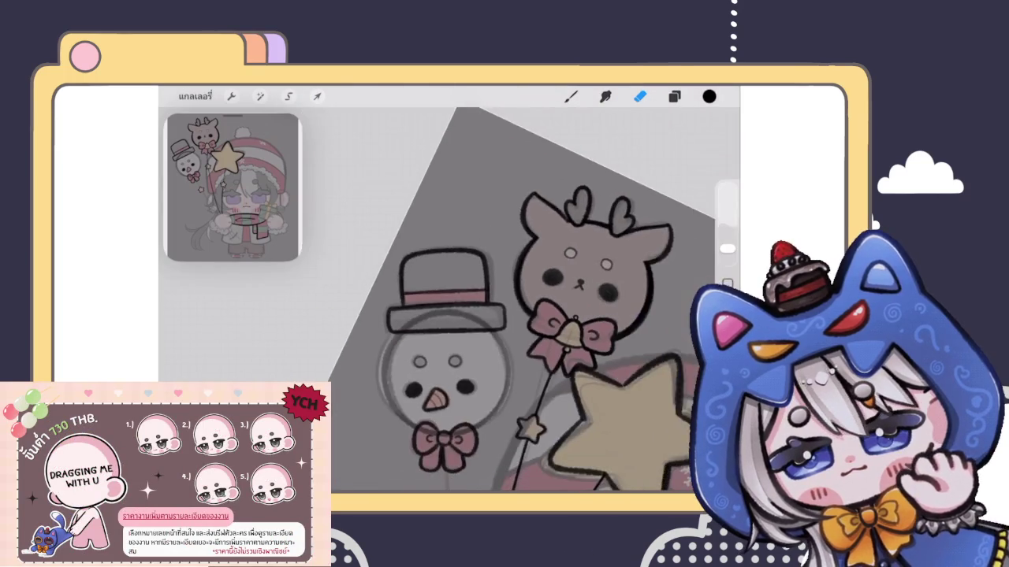
scroll(488, 315, down, 3)
scroll(489, 315, down, 3)
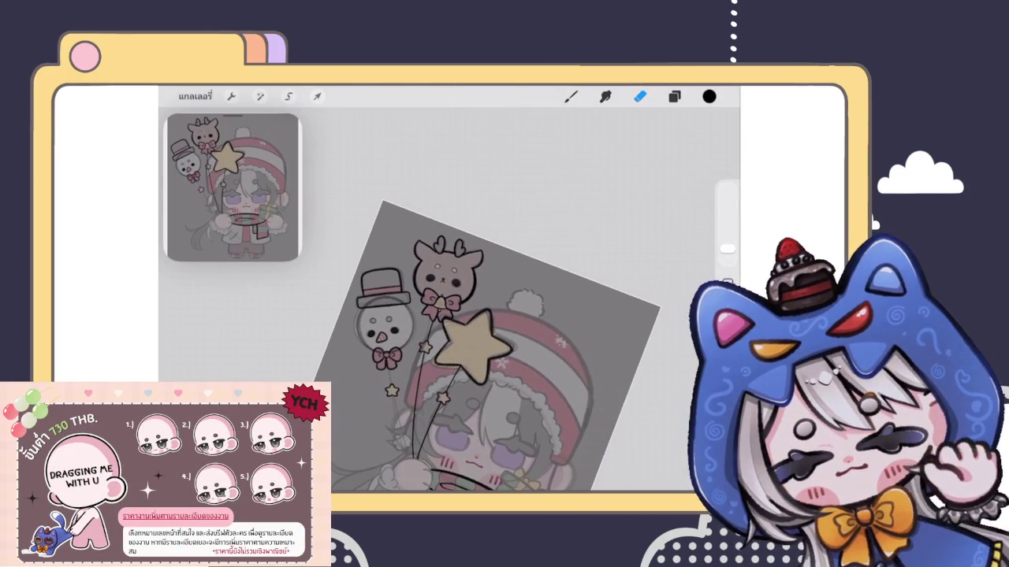
Move the crown layer below Layer 26, merge it into the brim, and drag it above.
click(674, 96)
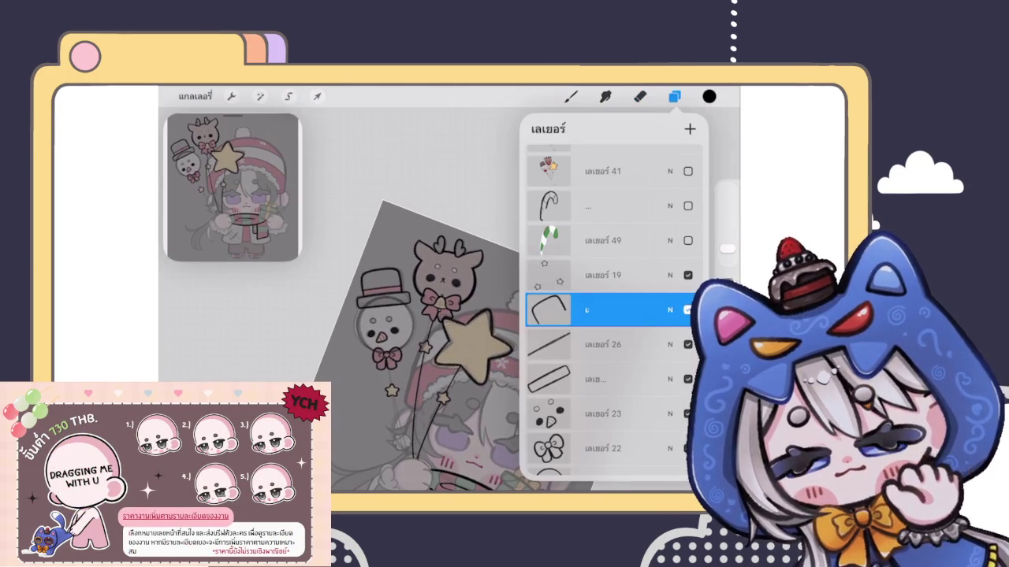
drag(548, 310, 547, 347)
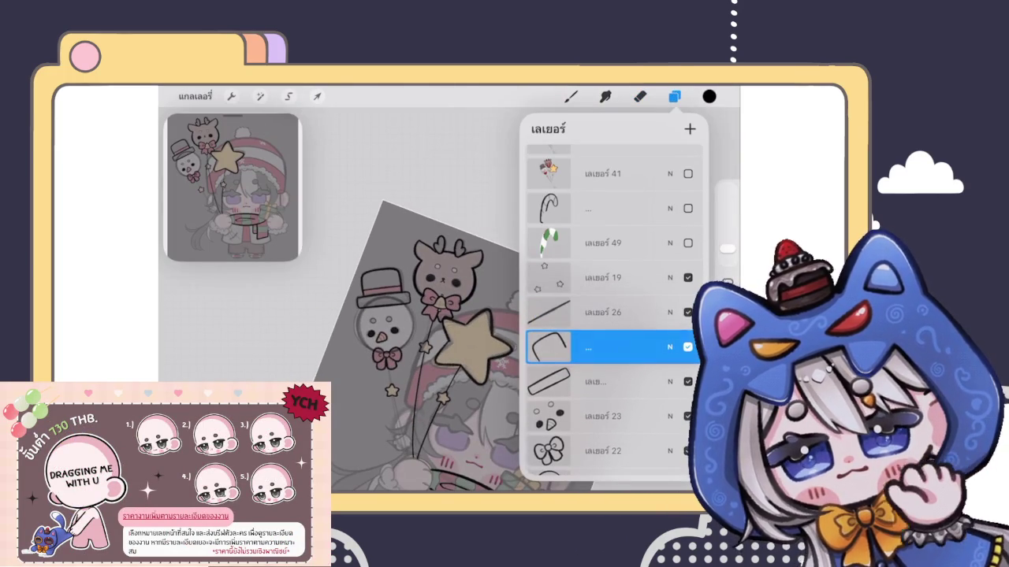
click(548, 347)
click(548, 347)
click(548, 347)
click(481, 386)
drag(548, 357, 548, 225)
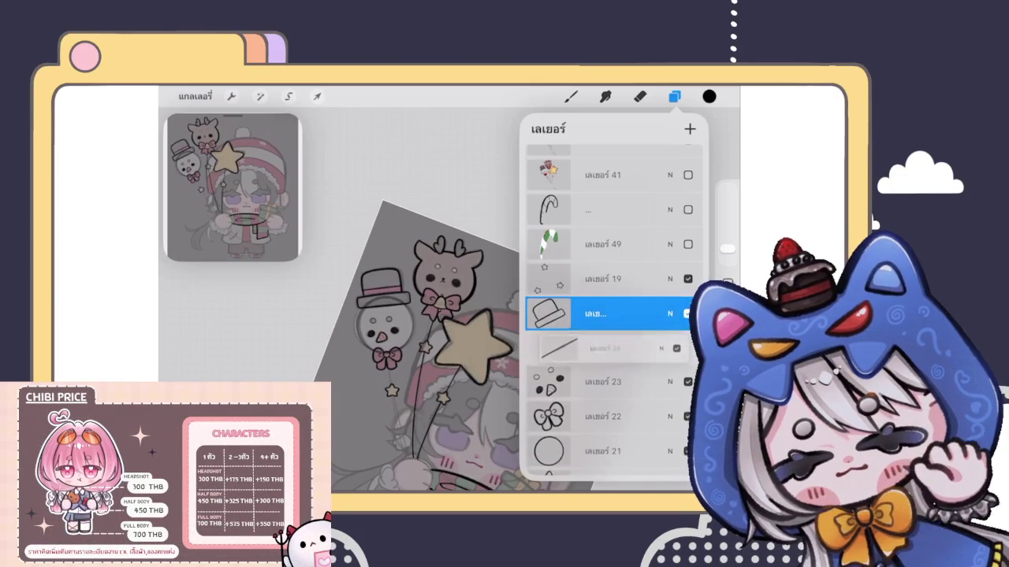
Select the snowman circle layer and review its opacity and blend settings.
click(603, 363)
click(670, 326)
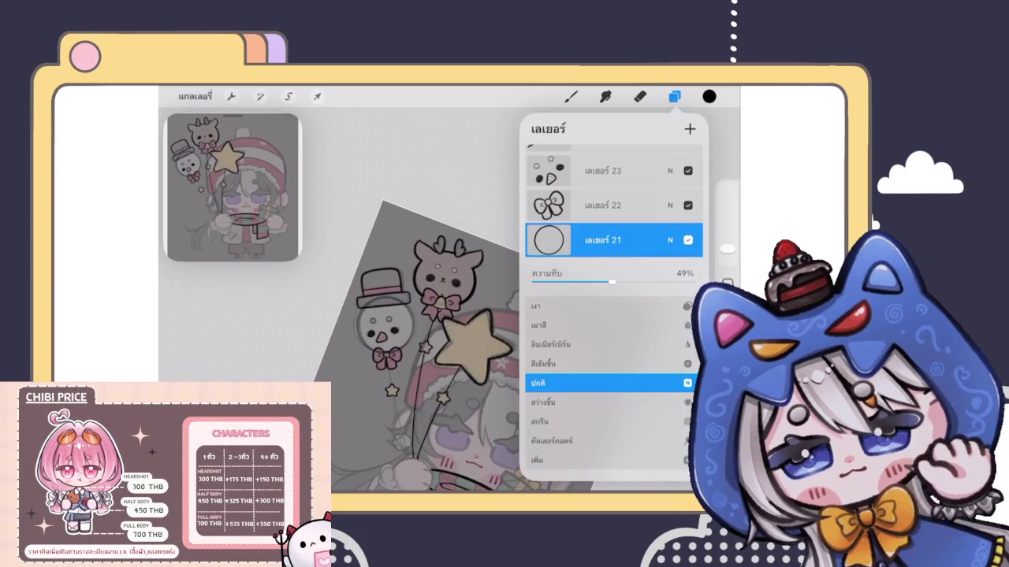
click(670, 240)
click(639, 96)
scroll(457, 315, up, 5)
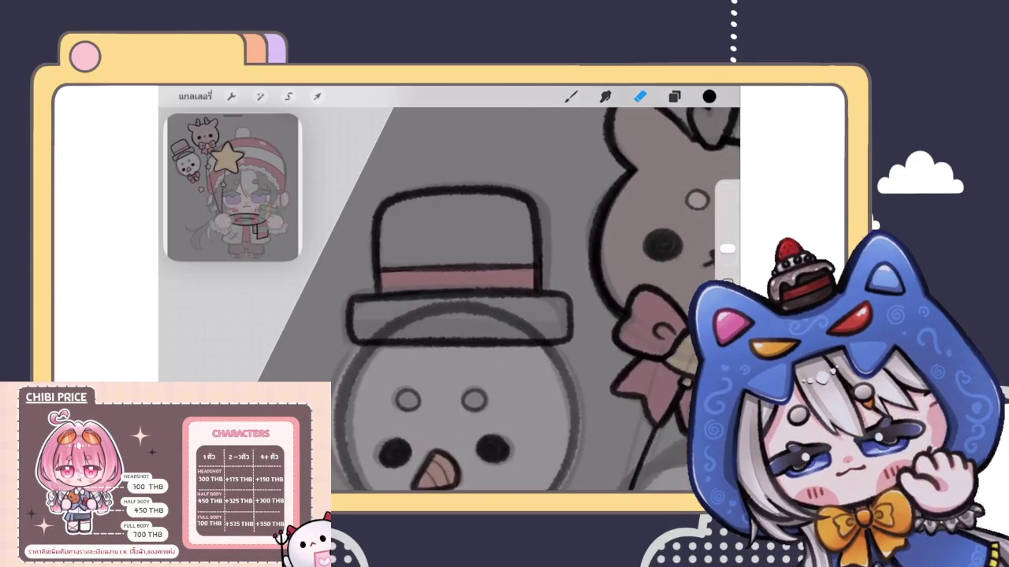
Erase the snowman's head arc inside the hat brim, undoing a stray erase on the bow knot.
scroll(459, 302, up, 3)
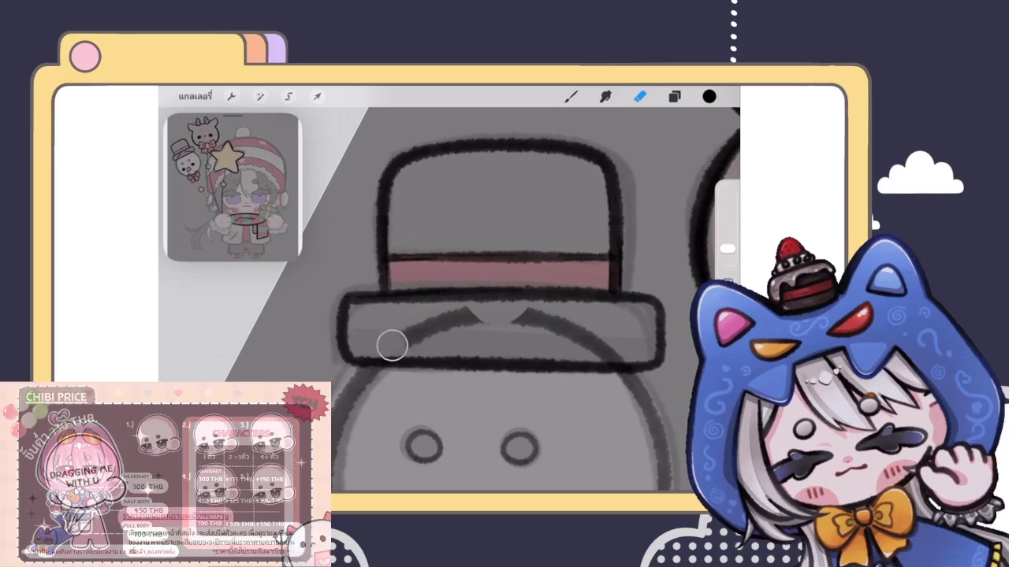
mouse_move(404, 339)
mouse_down()
mouse_move(415, 315)
mouse_move(523, 317)
mouse_move(625, 351)
mouse_up()
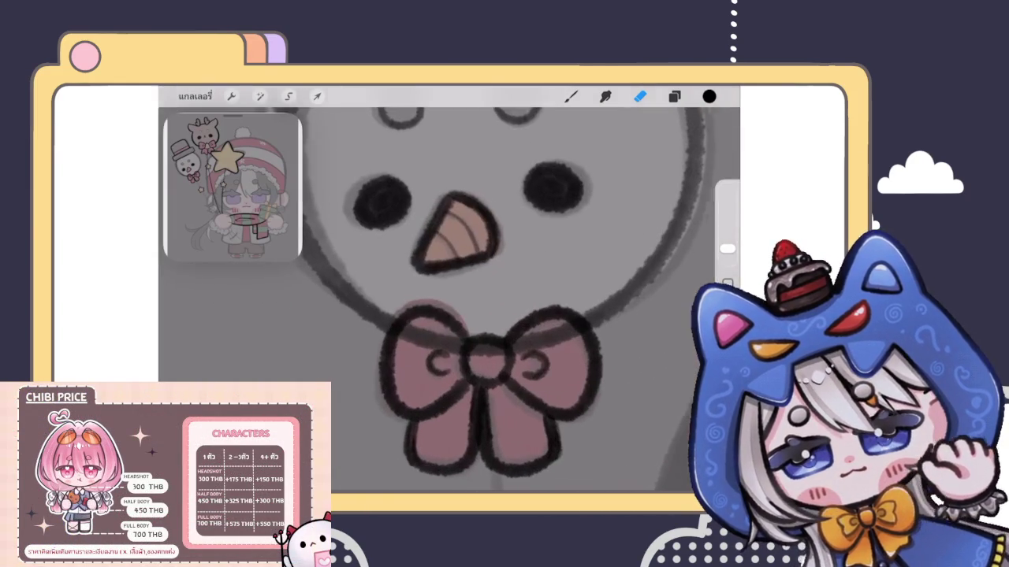
drag(425, 349, 486, 360)
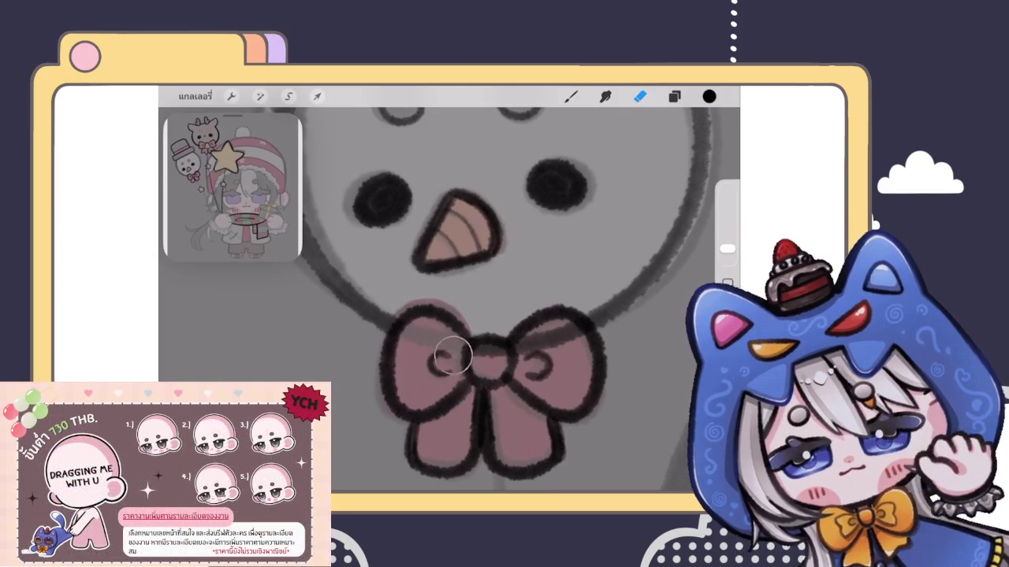
key(ctrl+z)
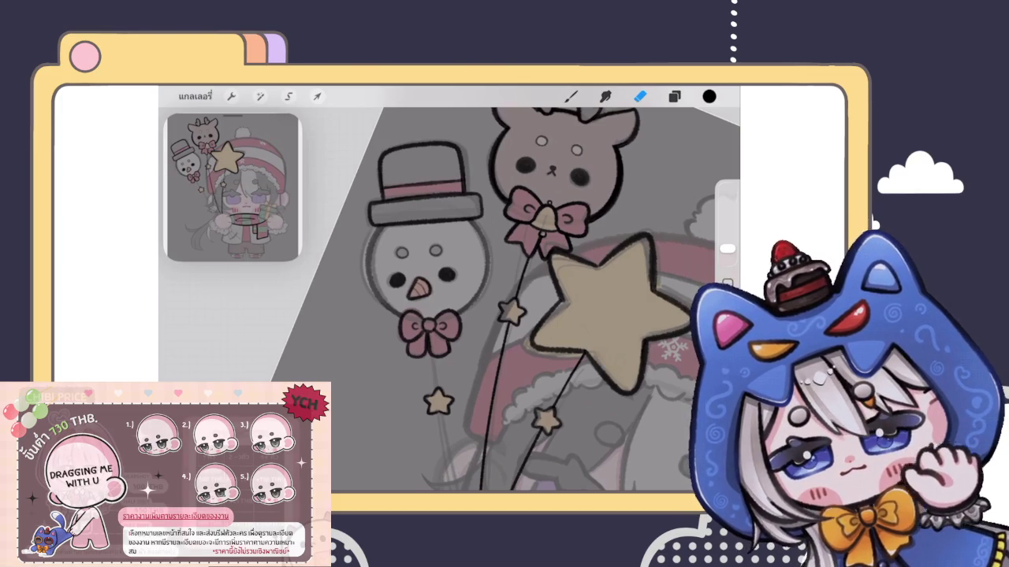
Browse the Layers panel and look at the circle layer's options without changing them.
click(674, 96)
click(674, 96)
click(674, 96)
click(599, 310)
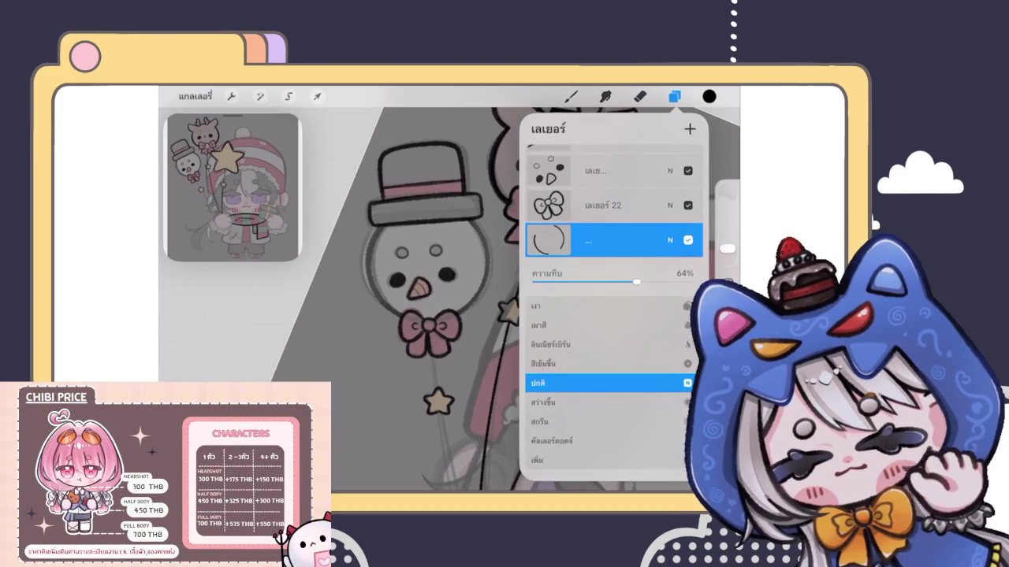
click(599, 239)
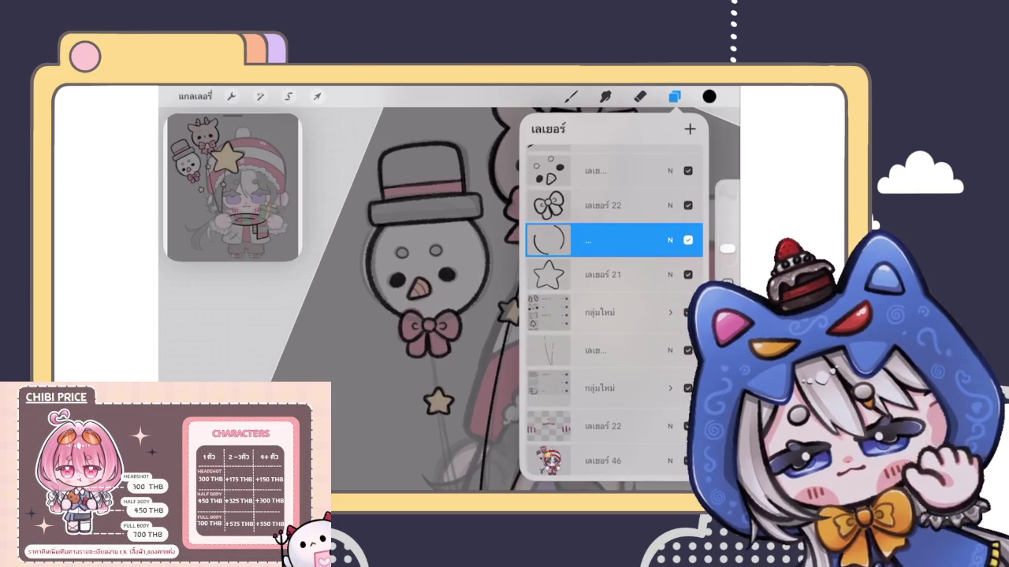
click(640, 96)
scroll(505, 316, down, 5)
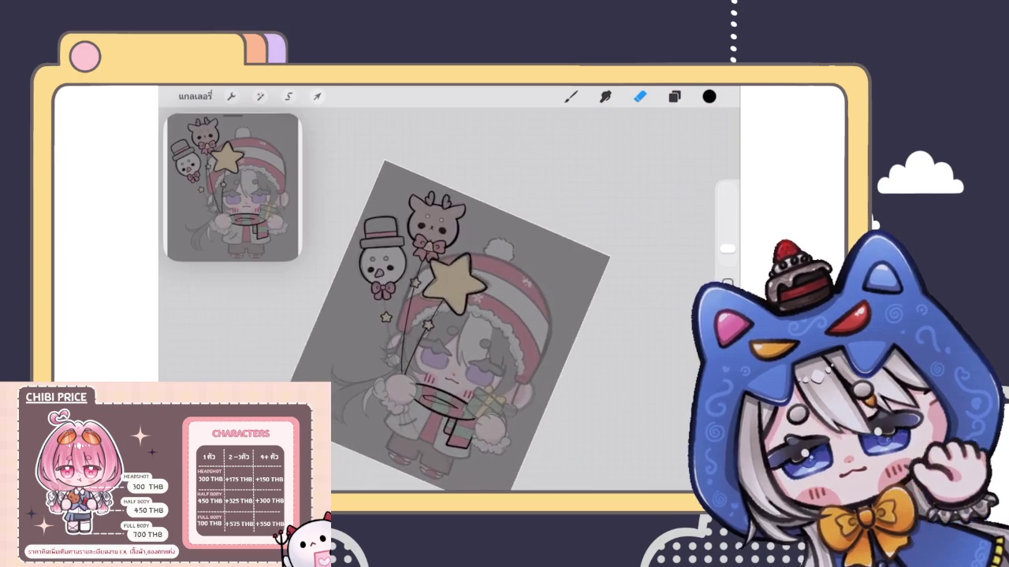
scroll(489, 339, up, 5)
Make the balloon strings layer the active layer.
click(674, 96)
scroll(614, 308, down, 3)
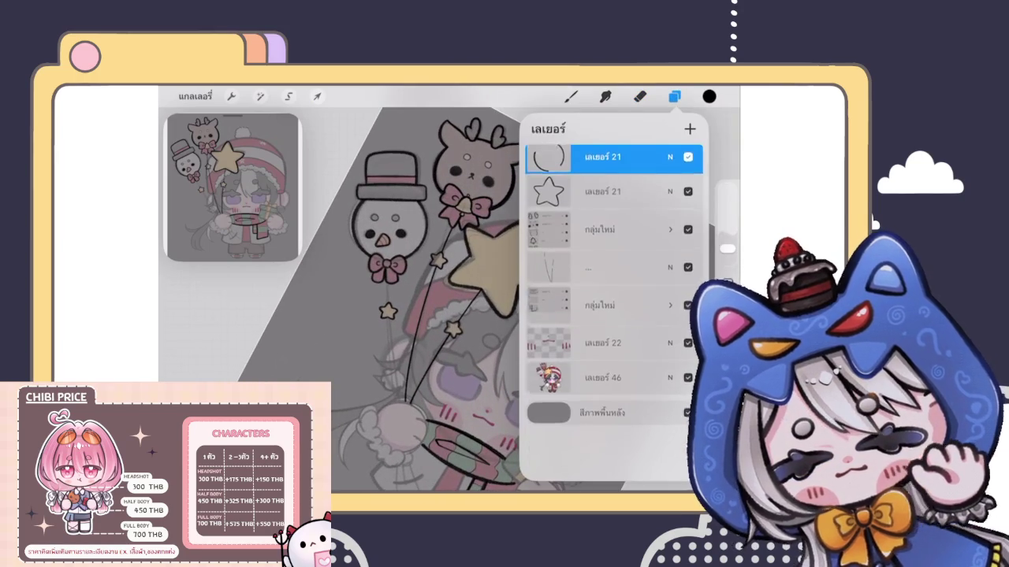
click(602, 318)
click(674, 96)
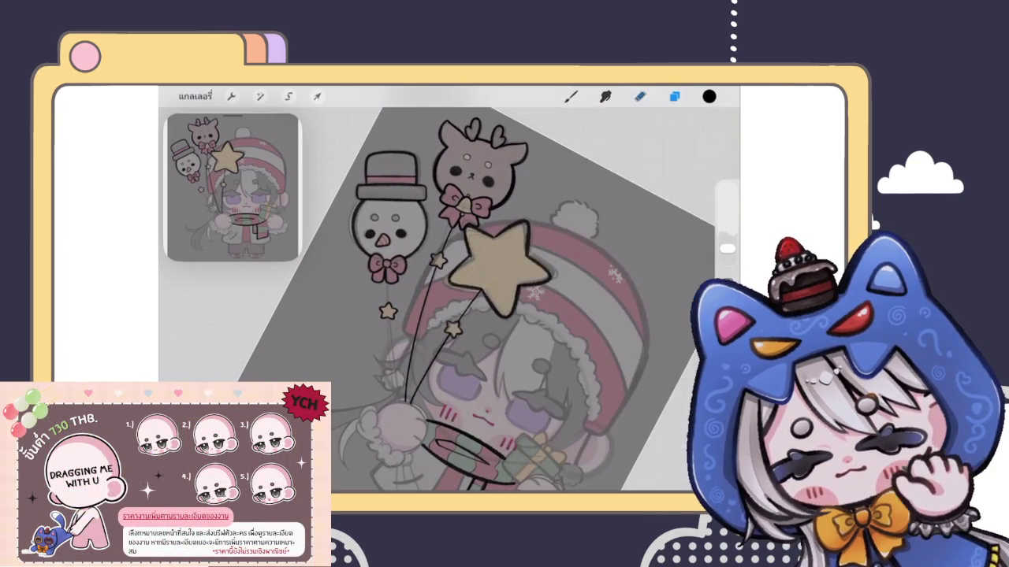
scroll(449, 299, up, 5)
With the brush, draw a QuickShape arc string from the snowman balloon's bow to the hand.
click(571, 96)
scroll(488, 300, up, 2)
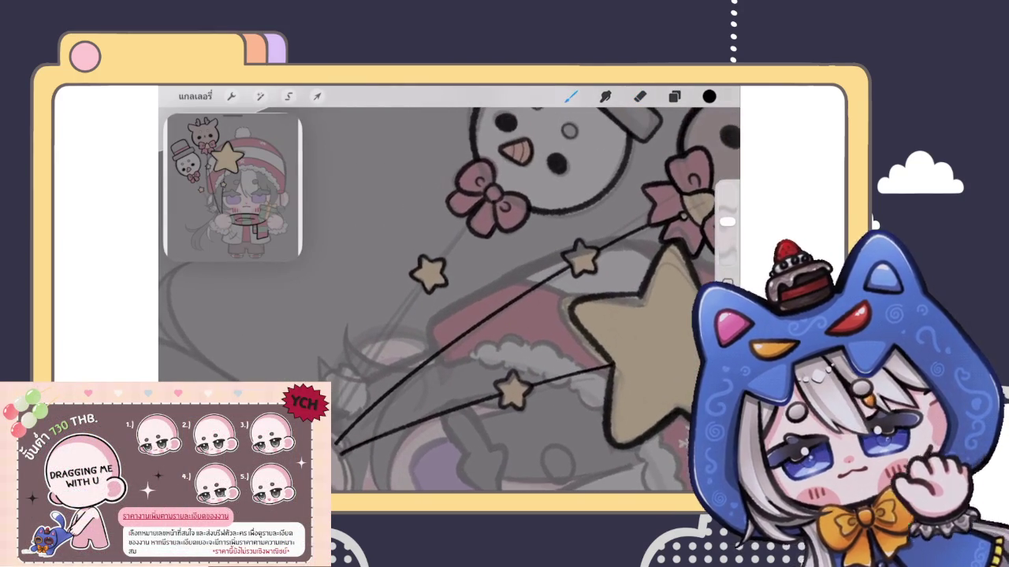
mouse_move(466, 214)
mouse_down()
mouse_move(395, 323)
mouse_move(335, 441)
mouse_up()
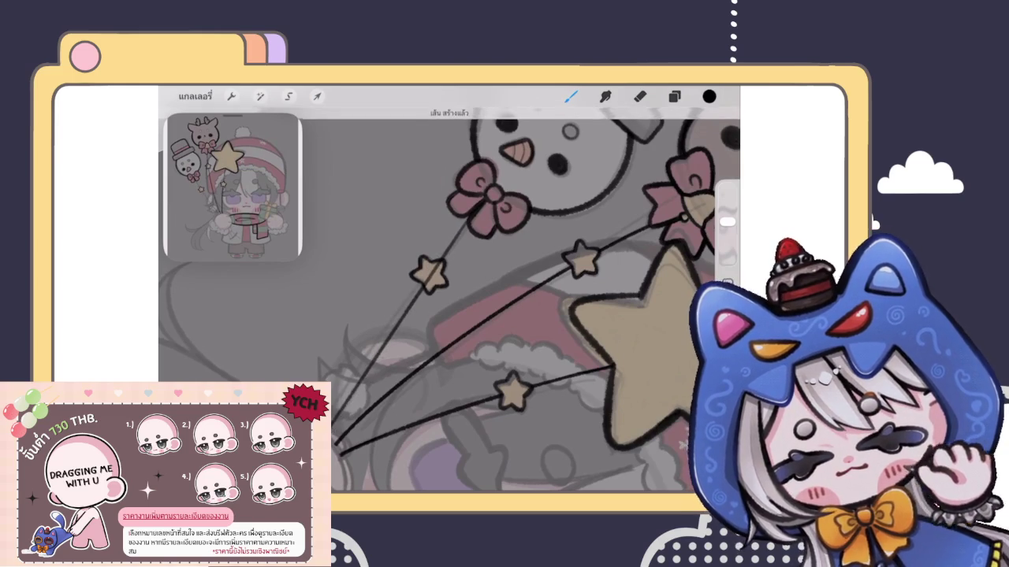
click(445, 115)
click(450, 140)
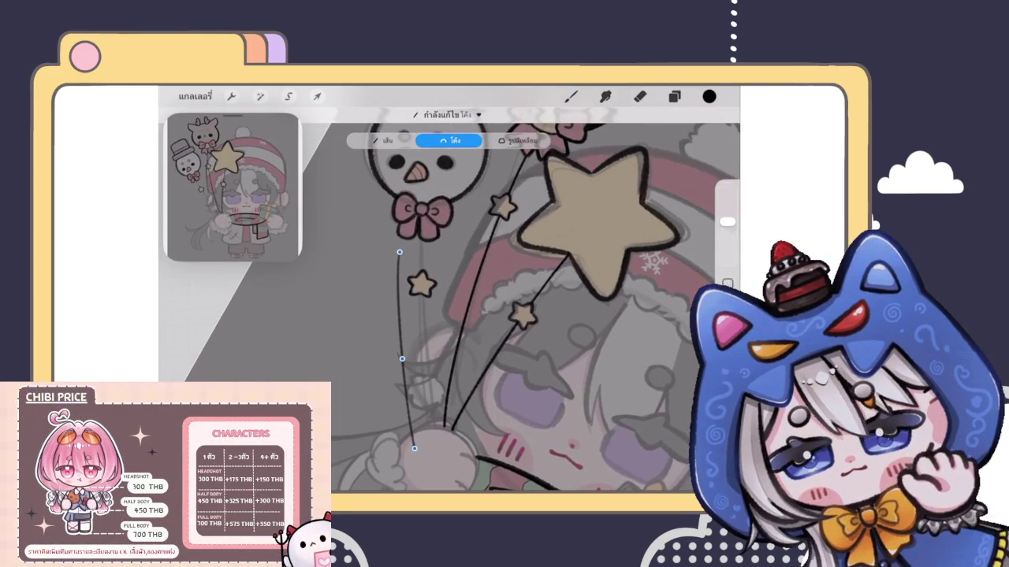
drag(402, 358, 420, 337)
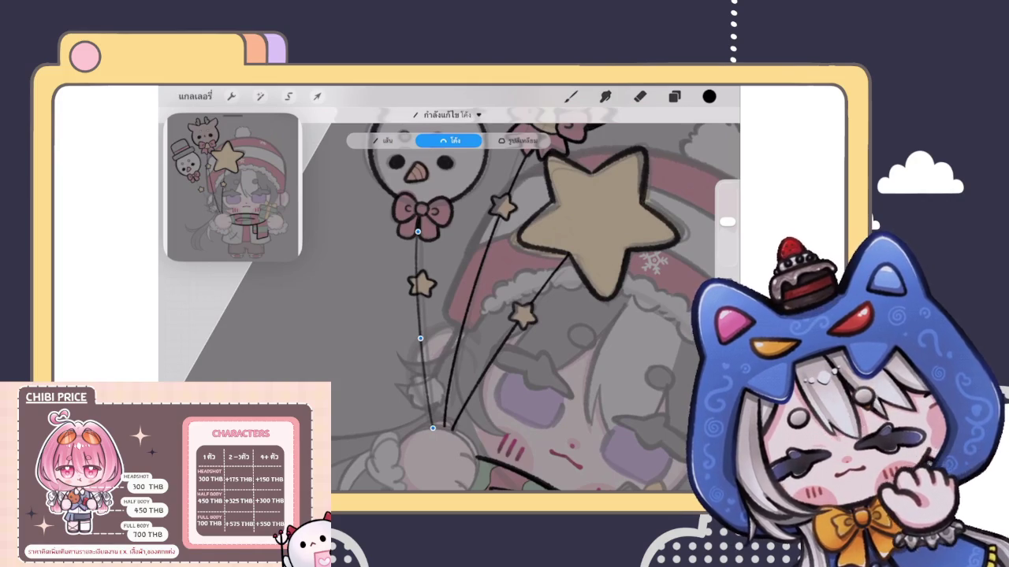
key(ctrl+z)
key(ctrl+shift+z)
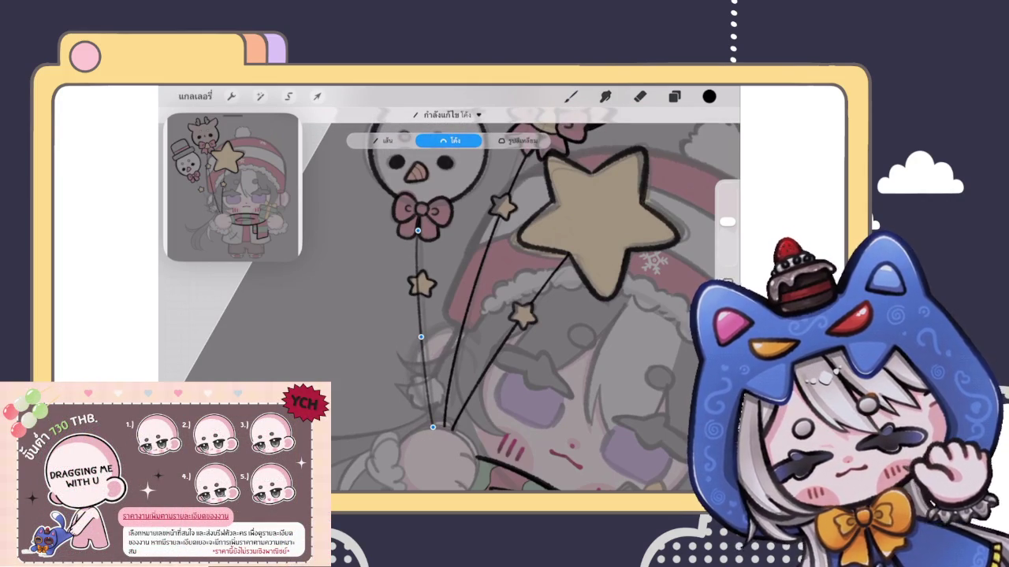
scroll(449, 300, down, 3)
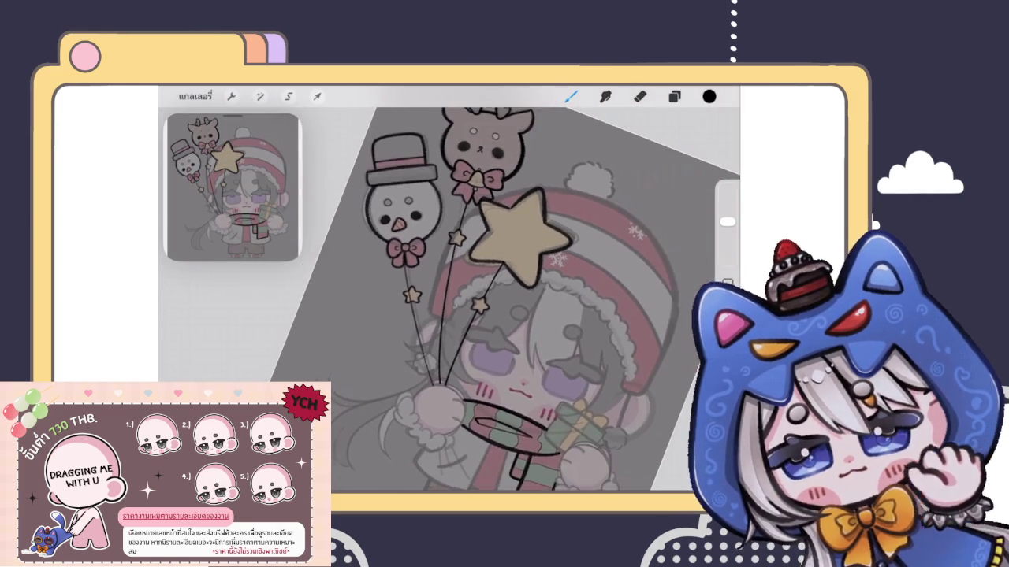
Lasso the area around the new string onto a new layer, then select the balloon star's layer.
click(289, 97)
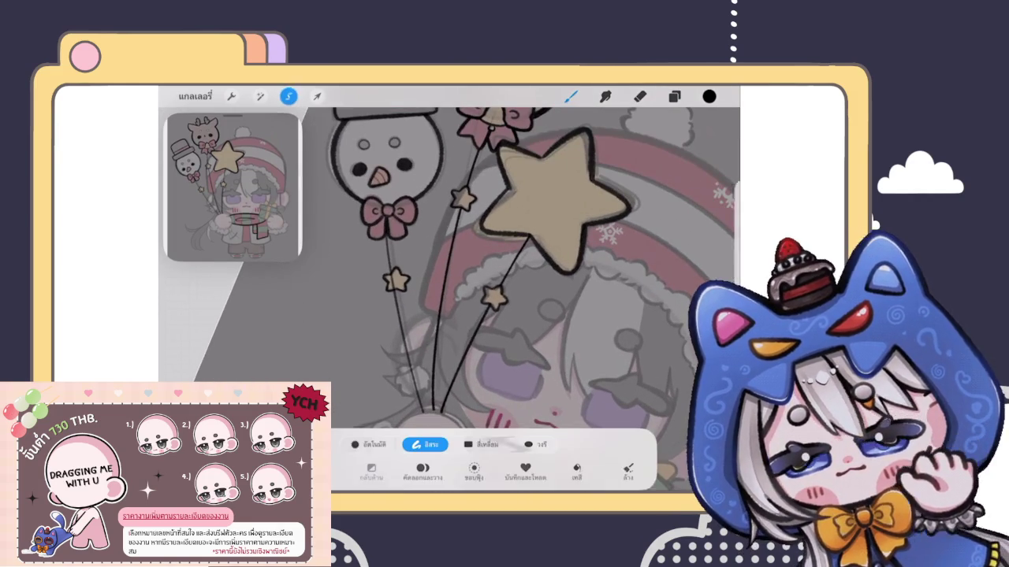
mouse_move(384, 185)
mouse_down()
mouse_move(409, 329)
mouse_move(383, 191)
mouse_up()
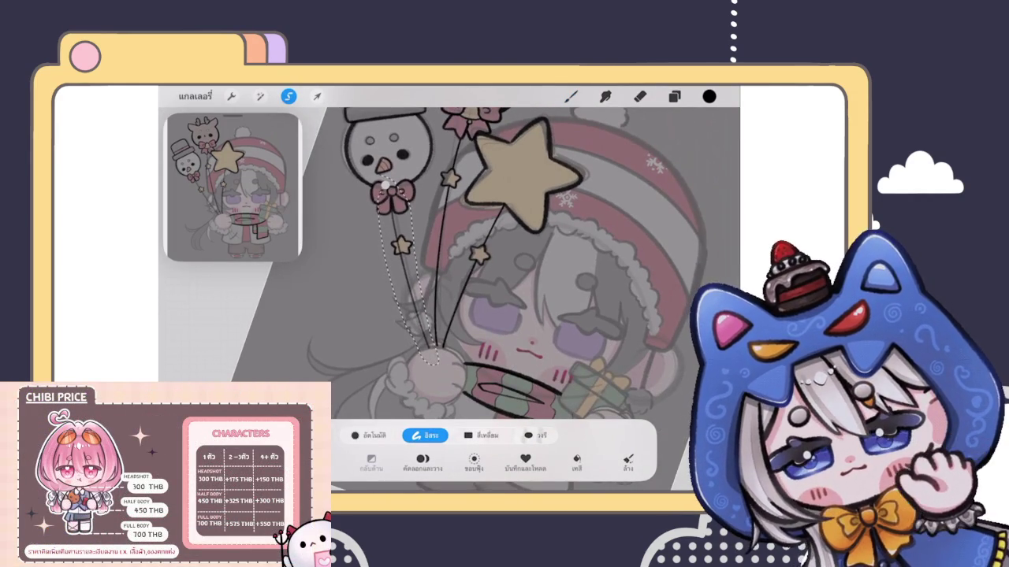
click(423, 461)
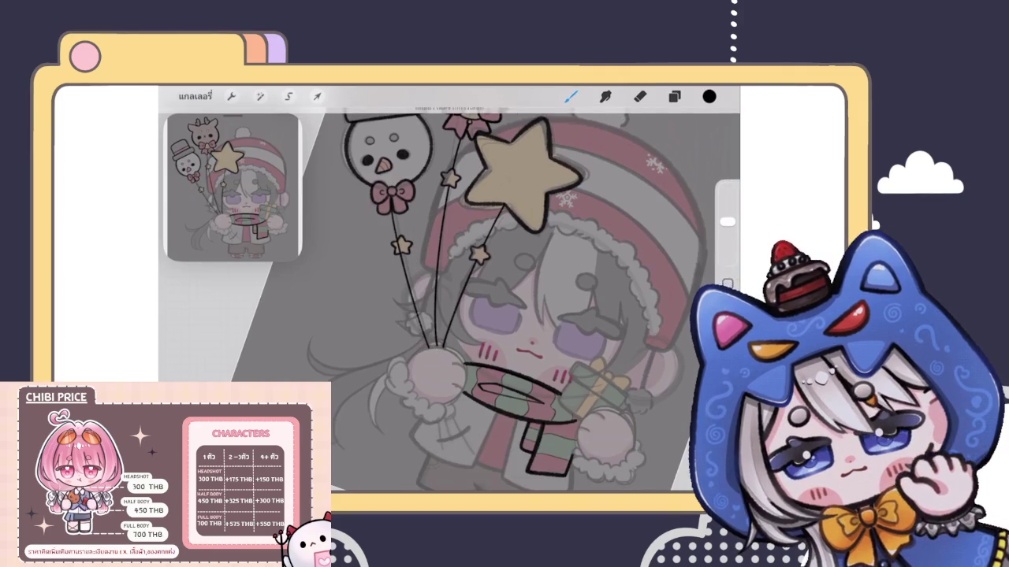
click(674, 96)
click(548, 325)
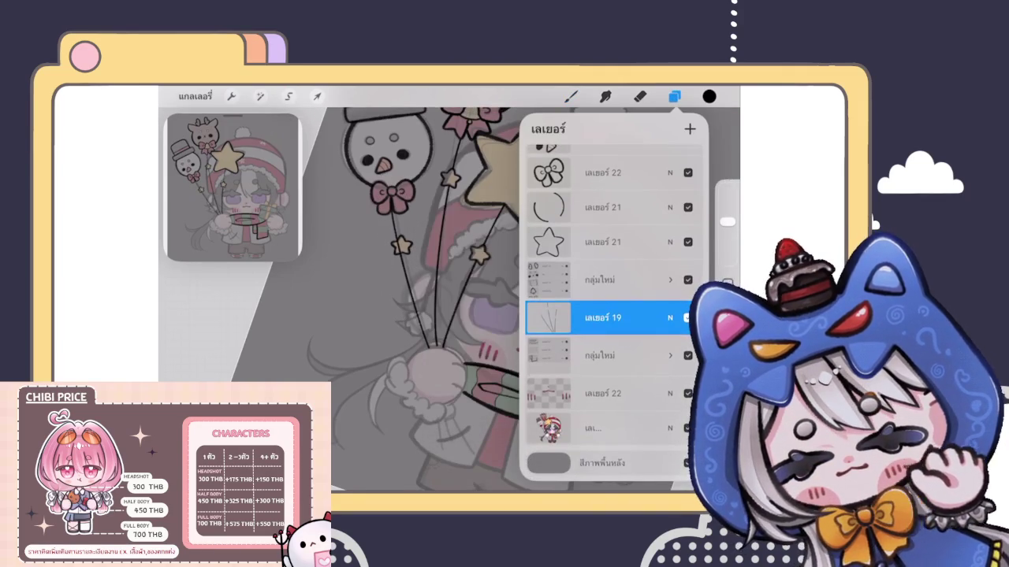
scroll(418, 211, up, 5)
scroll(603, 316, up, 2)
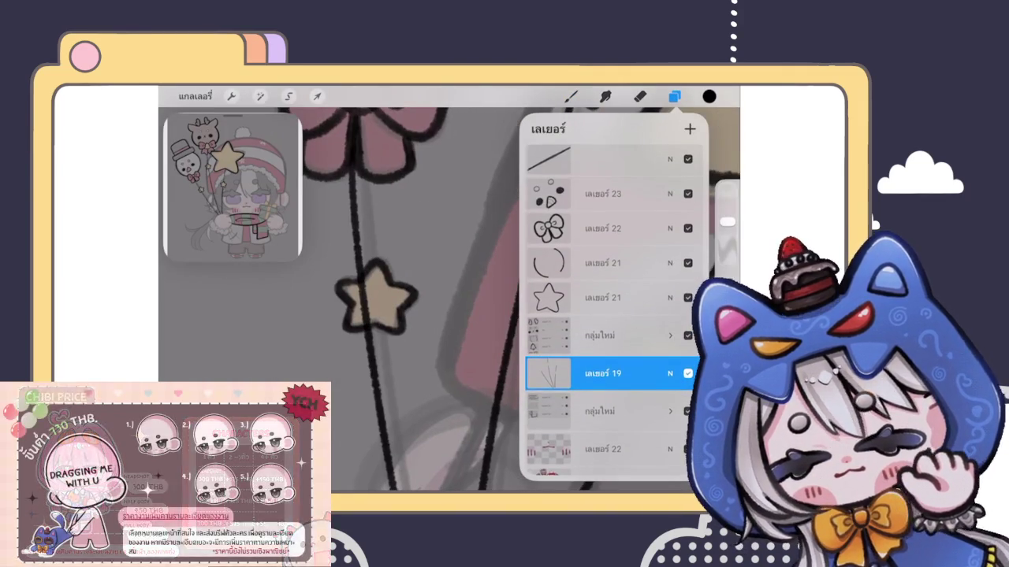
scroll(603, 316, up, 4)
click(603, 222)
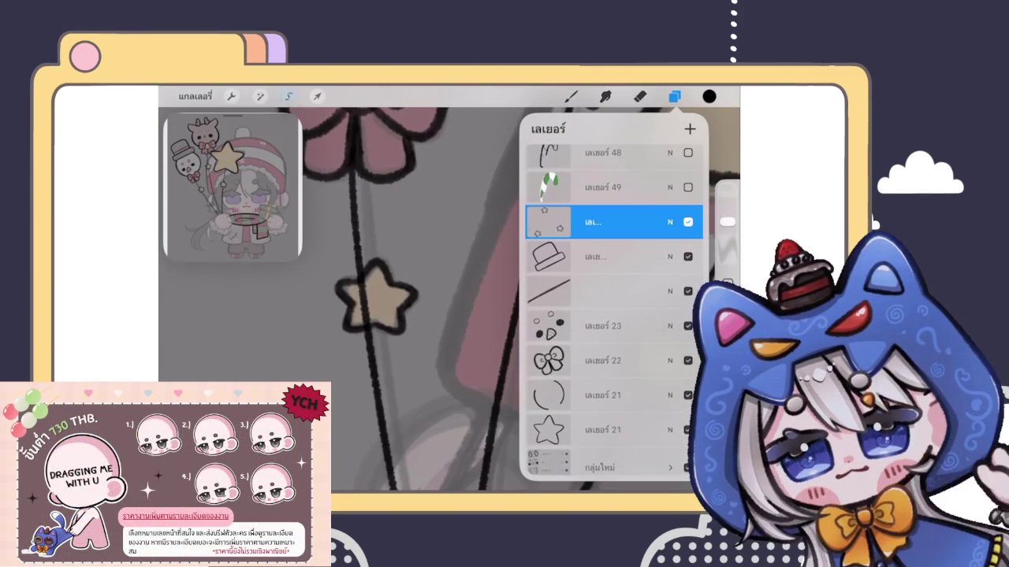
Move the small star left along its string and tilt it using Uniform transform.
click(317, 96)
click(533, 435)
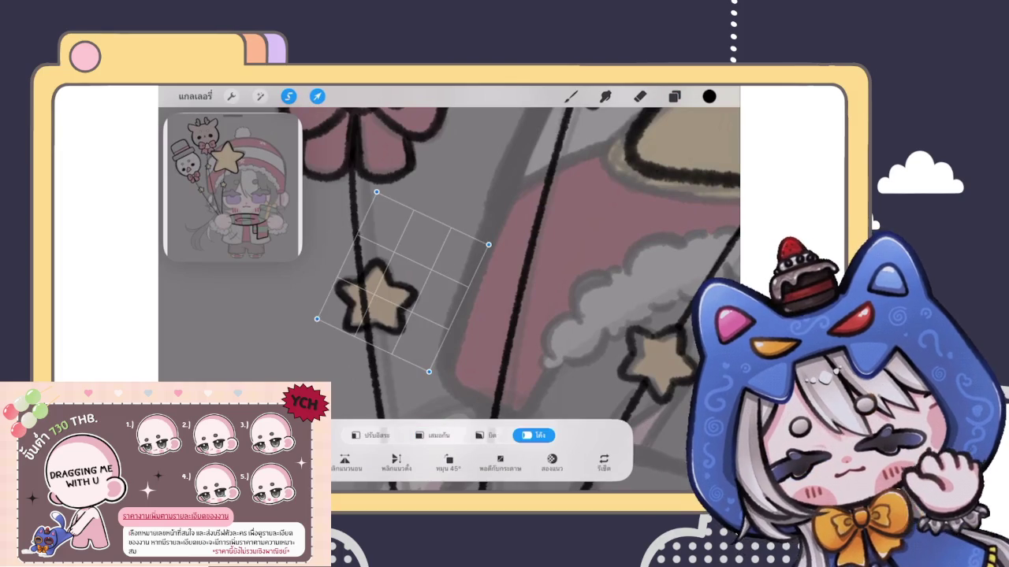
click(432, 435)
drag(377, 299, 363, 293)
drag(359, 234, 380, 239)
drag(359, 294, 362, 296)
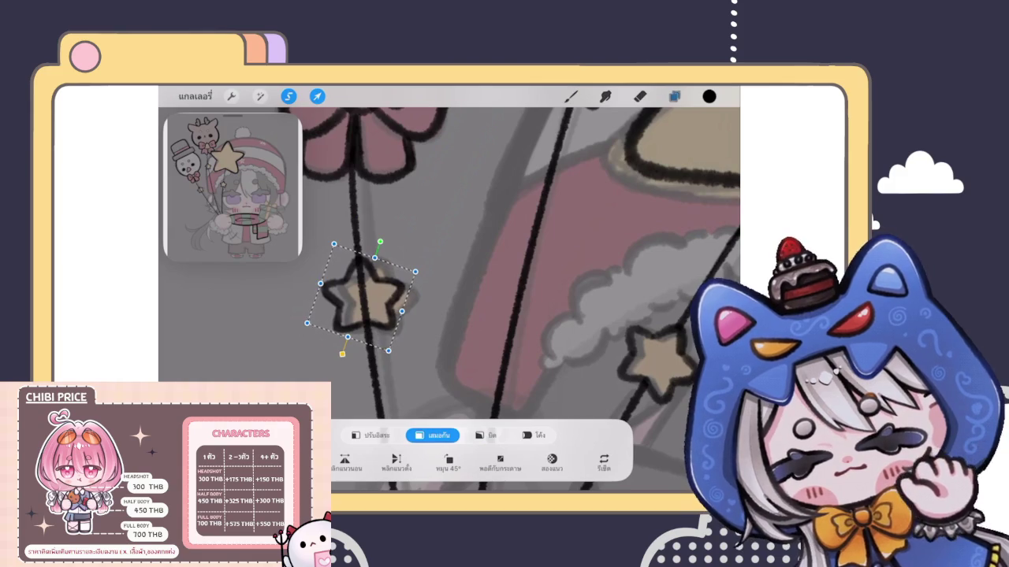
Erase the string line showing inside the star on the balloon strings layer.
click(674, 96)
scroll(603, 315, down, 3)
click(603, 461)
click(639, 96)
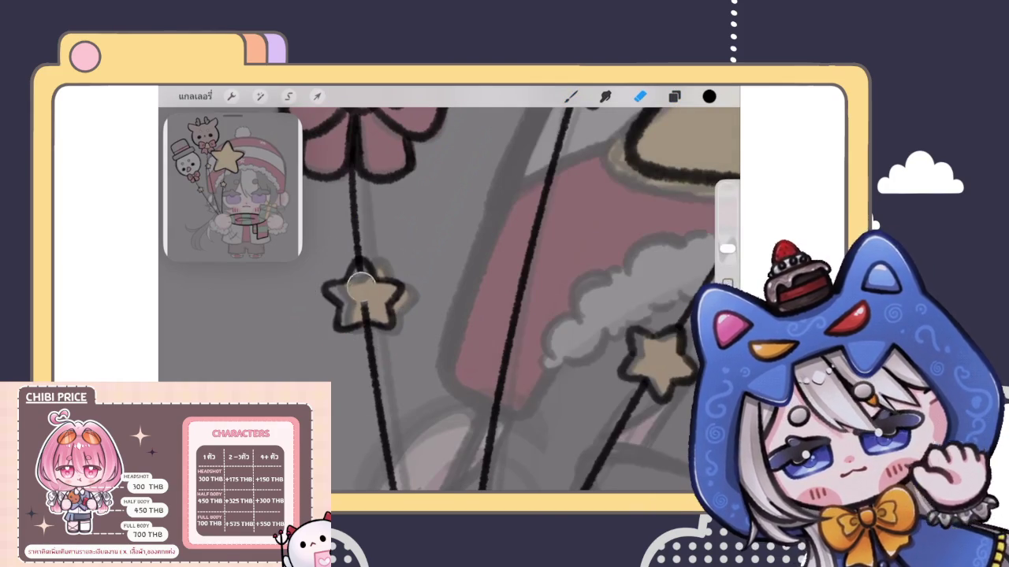
drag(361, 279, 351, 306)
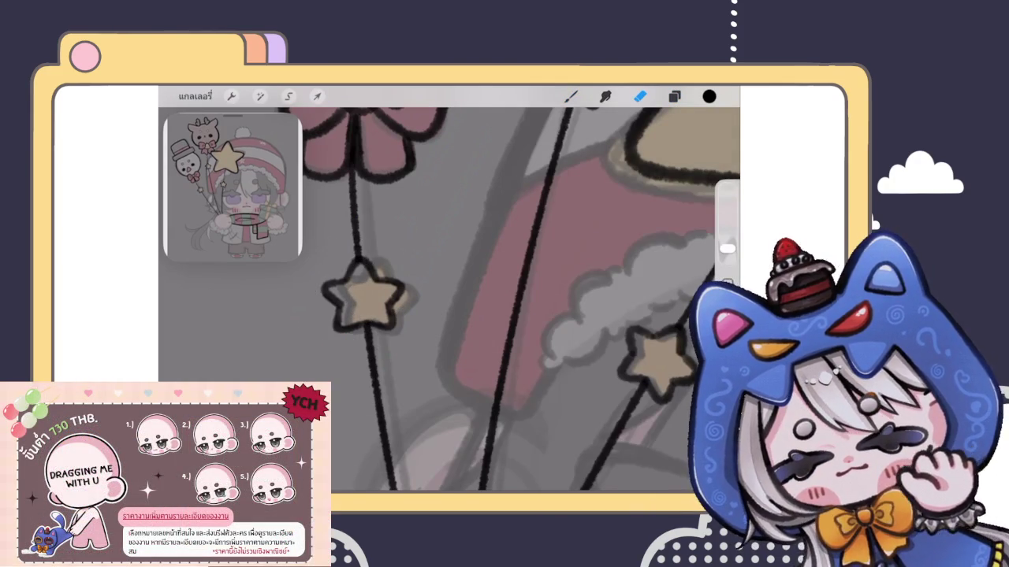
click(571, 96)
Multi-select the hat, stick line, face, bow and balloon outline layers, then group them.
scroll(449, 299, down, 5)
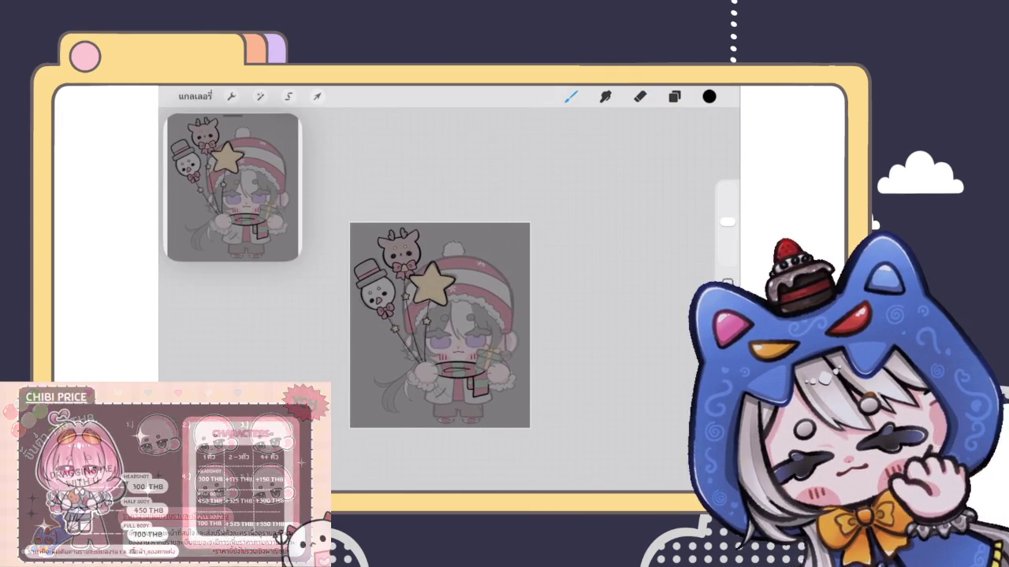
scroll(440, 324, up, 2)
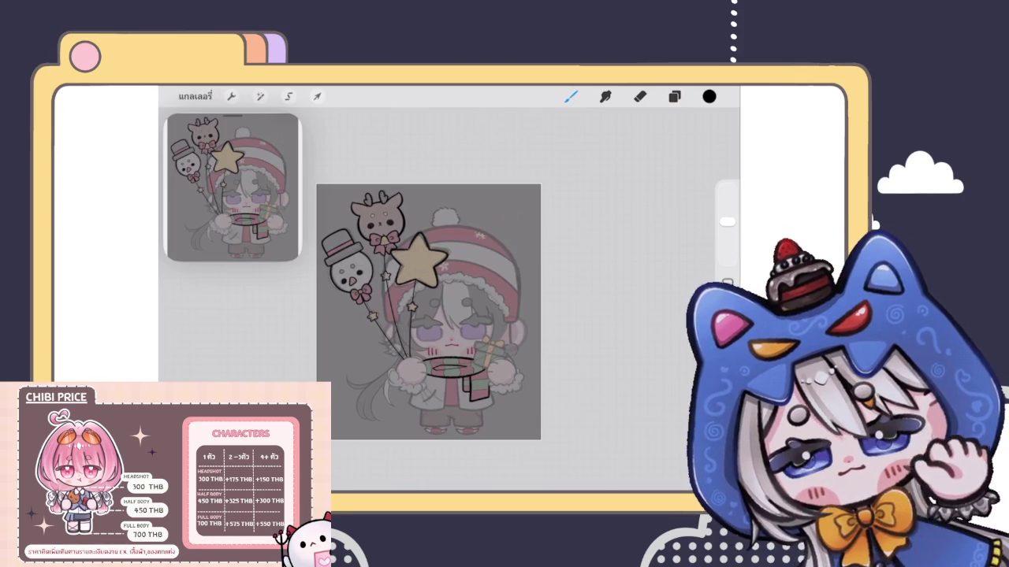
click(675, 96)
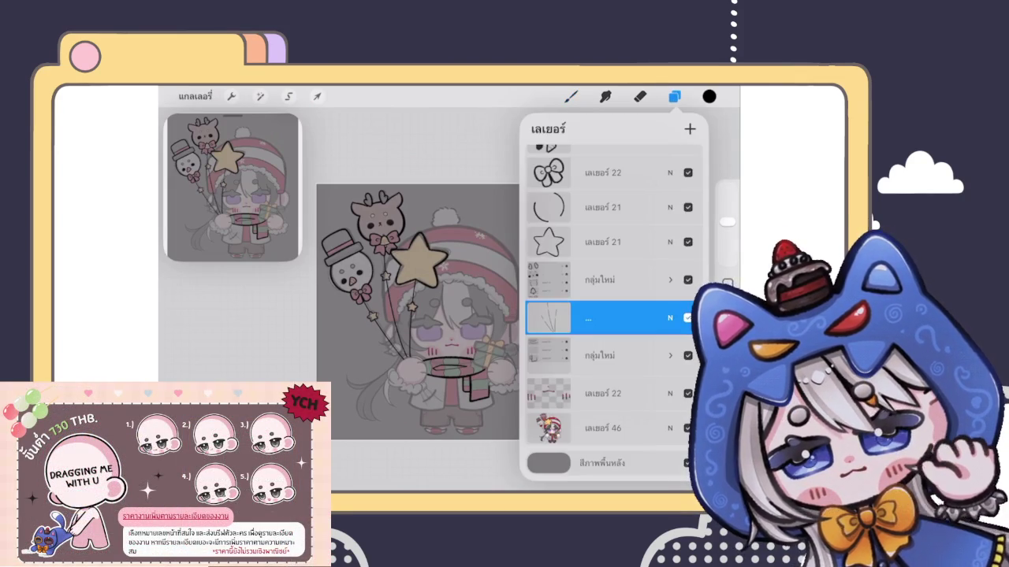
scroll(606, 307, up, 5)
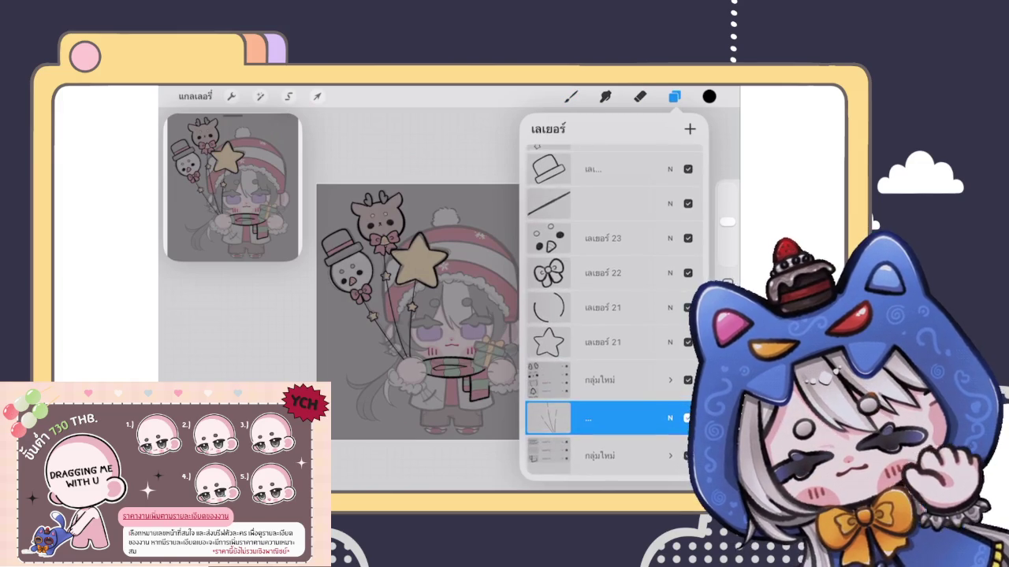
click(599, 282)
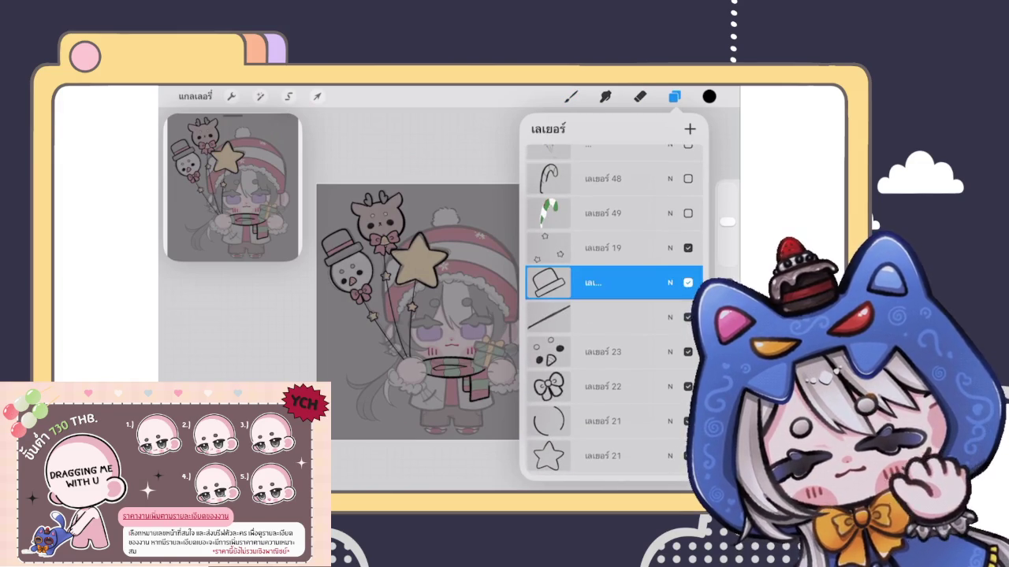
drag(552, 317, 599, 316)
drag(551, 351, 599, 352)
drag(552, 387, 572, 386)
drag(551, 421, 599, 421)
click(690, 128)
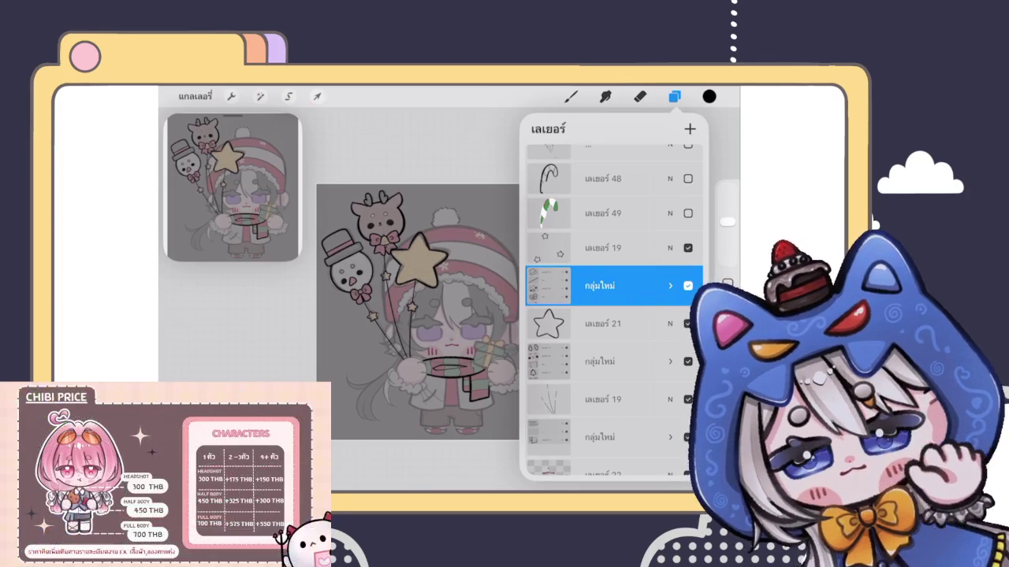
Duplicate the snowman balloon group, then delete the extra copy.
scroll(417, 312, down, 2)
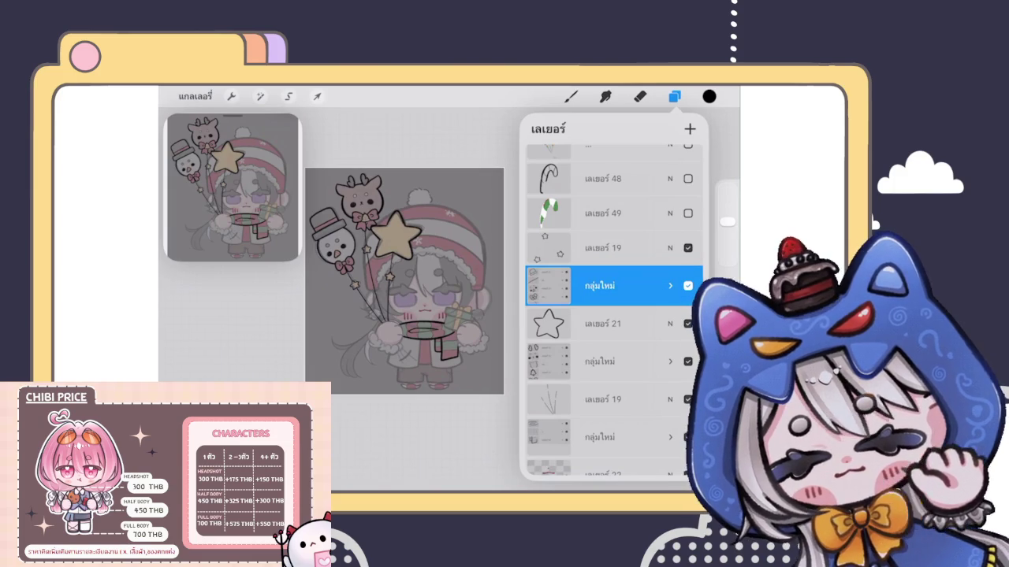
scroll(414, 299, up, 2)
drag(670, 286, 567, 286)
click(642, 285)
drag(669, 285, 567, 286)
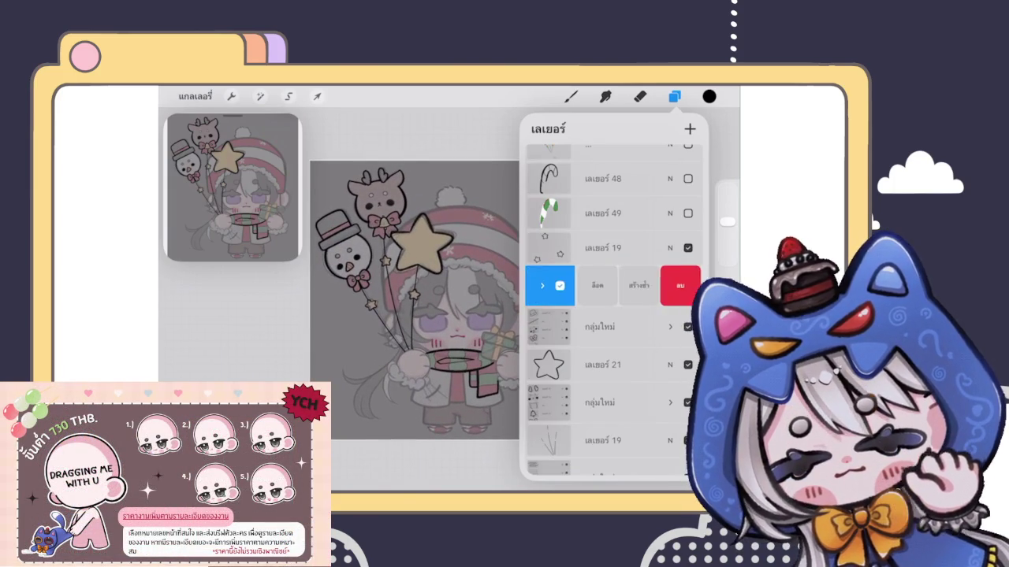
click(683, 285)
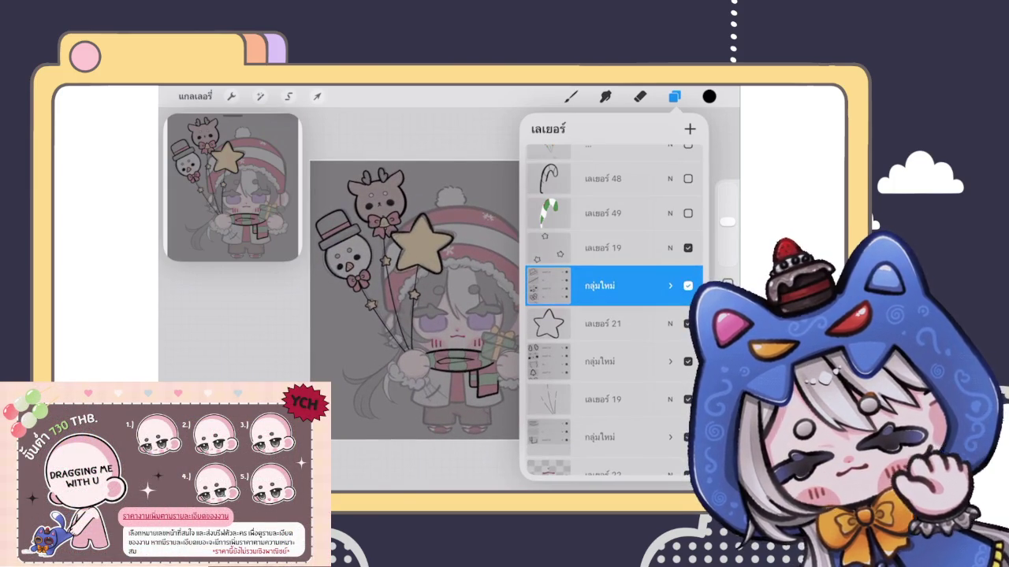
Expand the group and double the hat and stick line layers by duplicating and merging down.
click(670, 285)
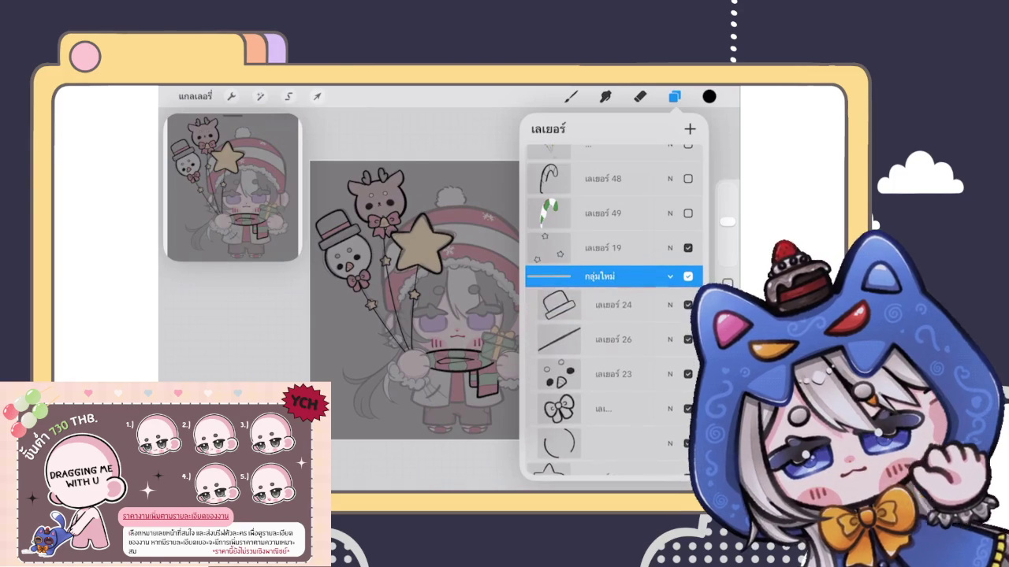
drag(647, 305, 606, 305)
click(693, 304)
scroll(417, 299, up, 3)
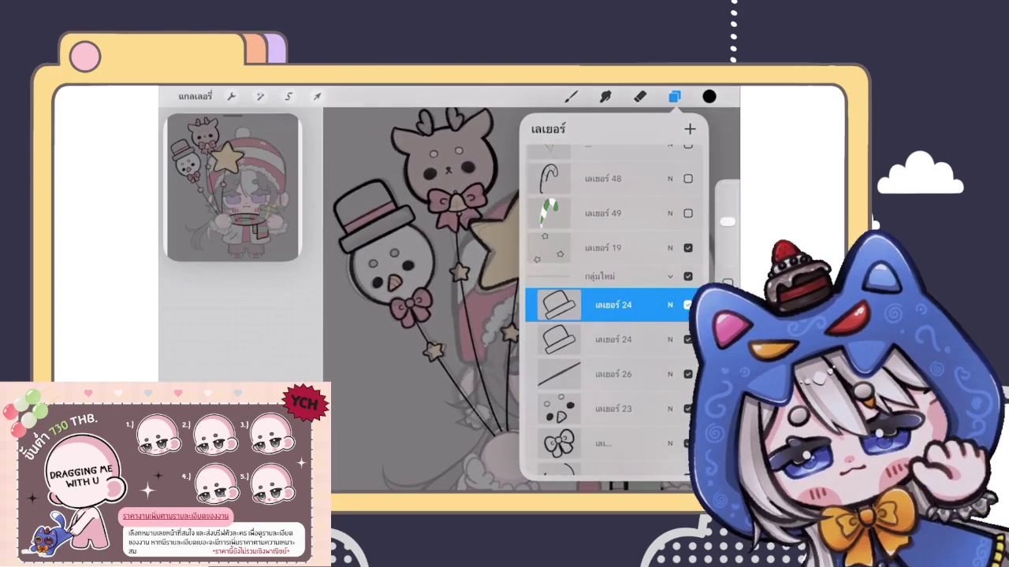
click(607, 305)
click(454, 391)
click(607, 339)
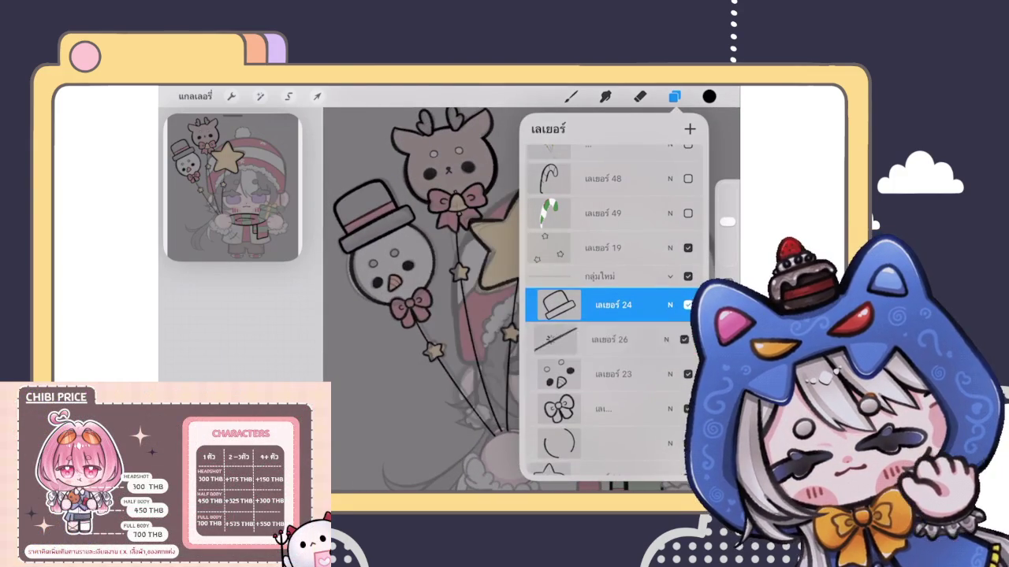
click(606, 339)
click(454, 425)
Double the snowman face and bow layers by duplicating each and merging the copy down.
drag(631, 373, 583, 374)
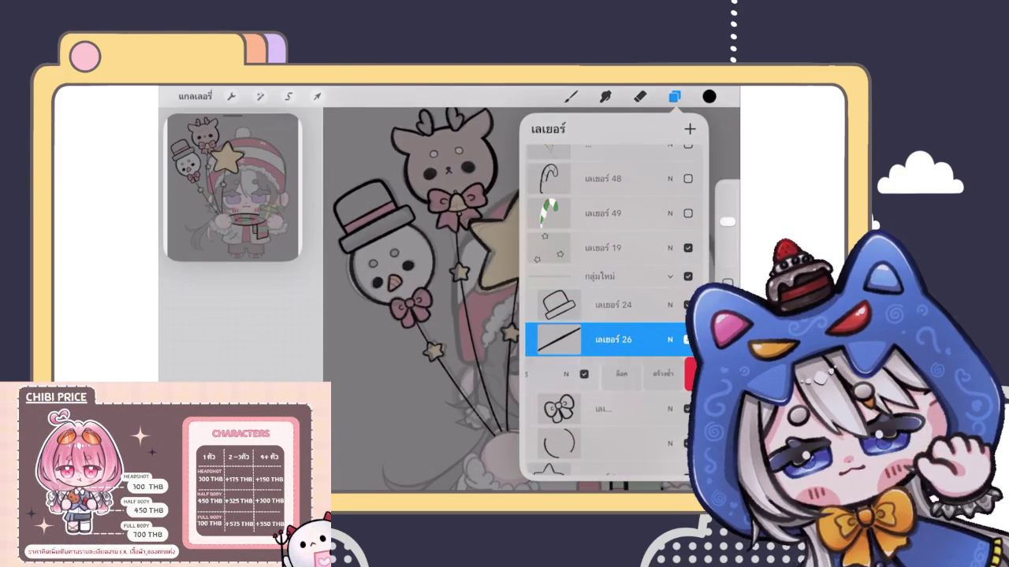
click(642, 374)
click(607, 373)
click(613, 441)
drag(630, 409, 552, 408)
click(669, 407)
click(613, 408)
click(613, 409)
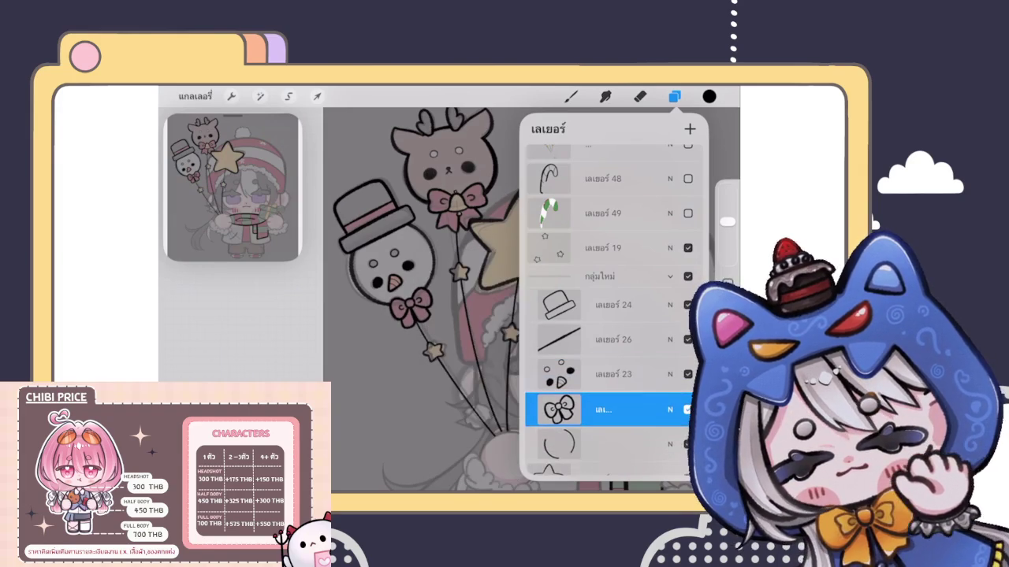
Double the balloon outline layer into itself and collapse the snowman balloon group.
drag(615, 362, 615, 258)
drag(646, 338, 568, 338)
click(607, 338)
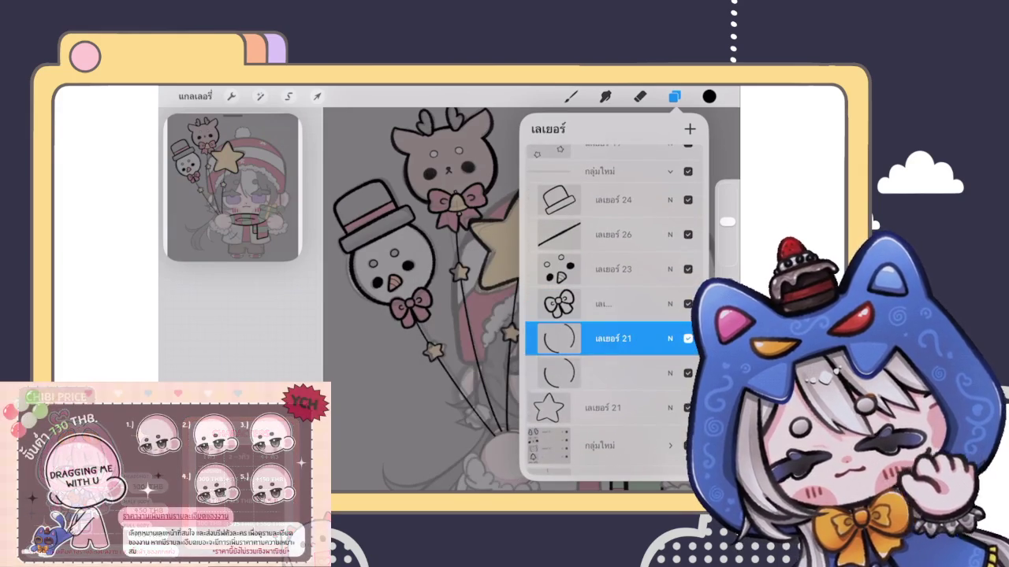
click(607, 338)
click(473, 422)
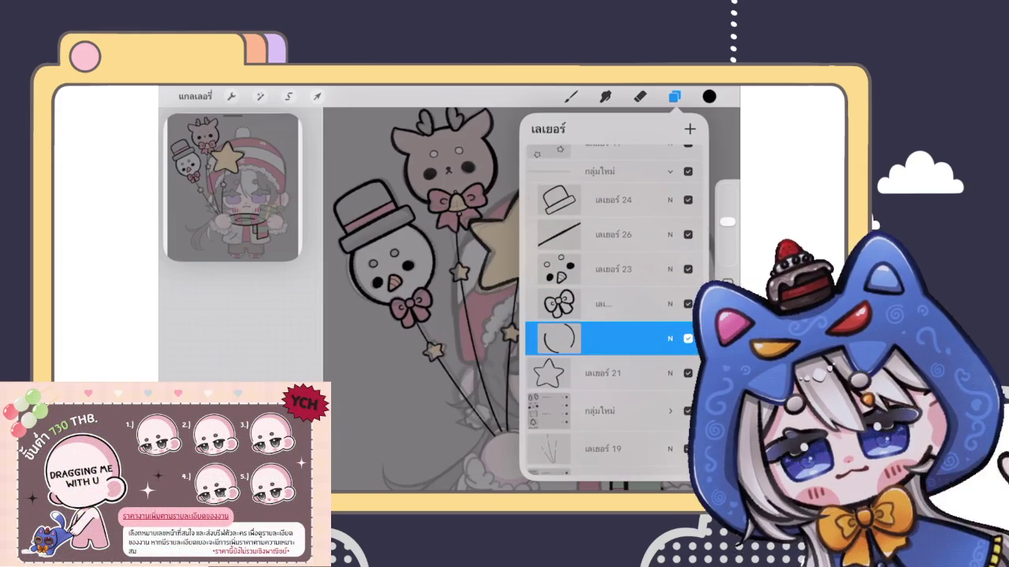
click(599, 171)
click(669, 171)
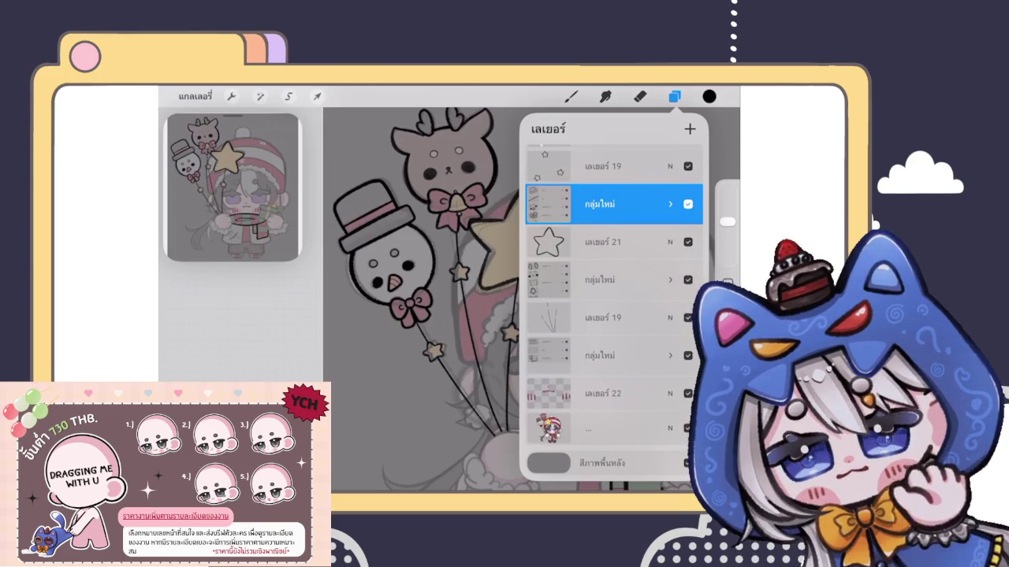
Expand the reindeer group, undo an accidental deletion, and merge a duplicate of the antlers layer into it.
drag(615, 204, 614, 279)
click(670, 277)
click(680, 299)
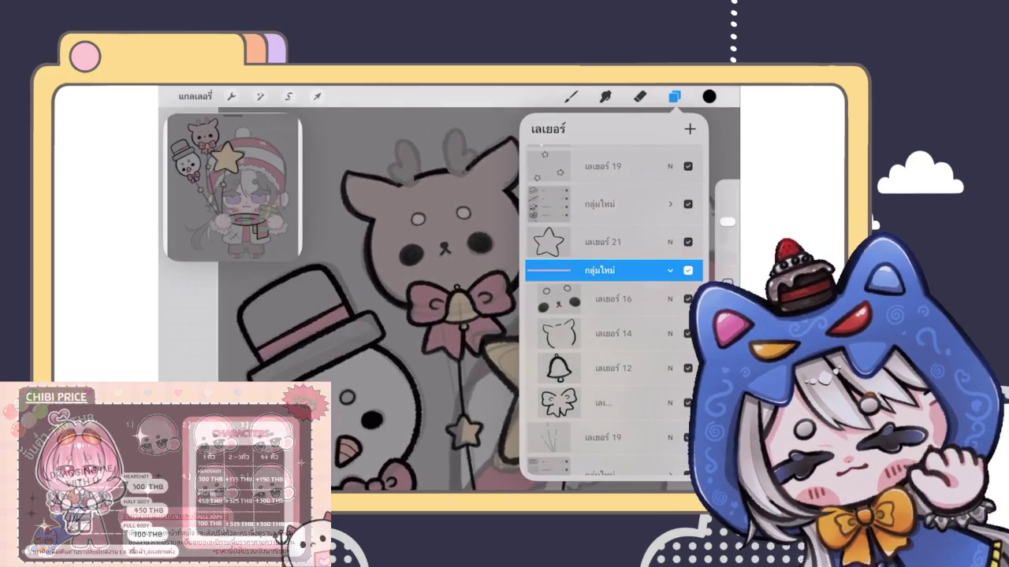
key(ctrl+z)
click(613, 299)
click(670, 298)
click(553, 252)
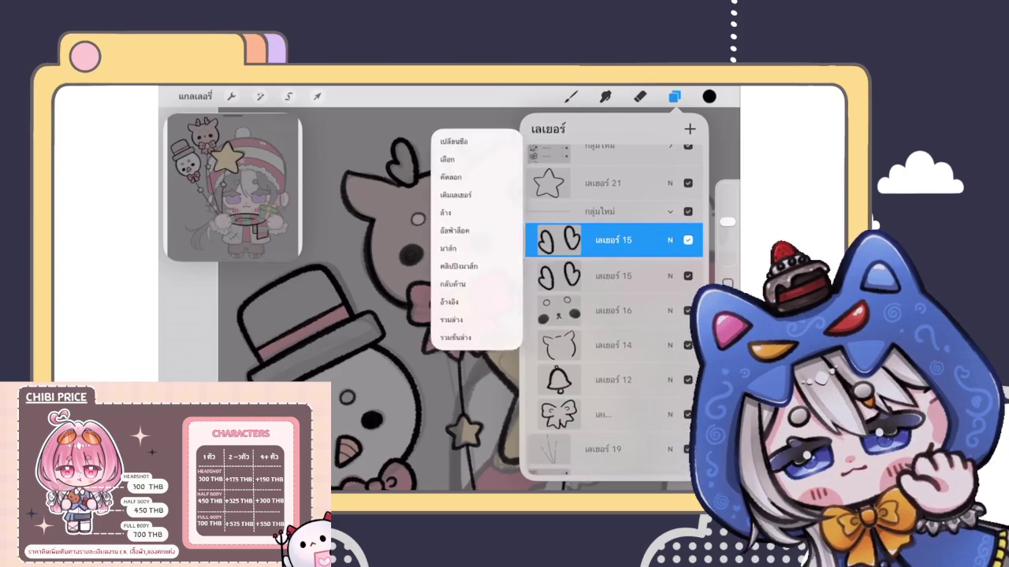
Duplicate the reindeer face layer and merge the copy back into it.
scroll(614, 315, down, 1)
drag(647, 274, 583, 274)
click(613, 274)
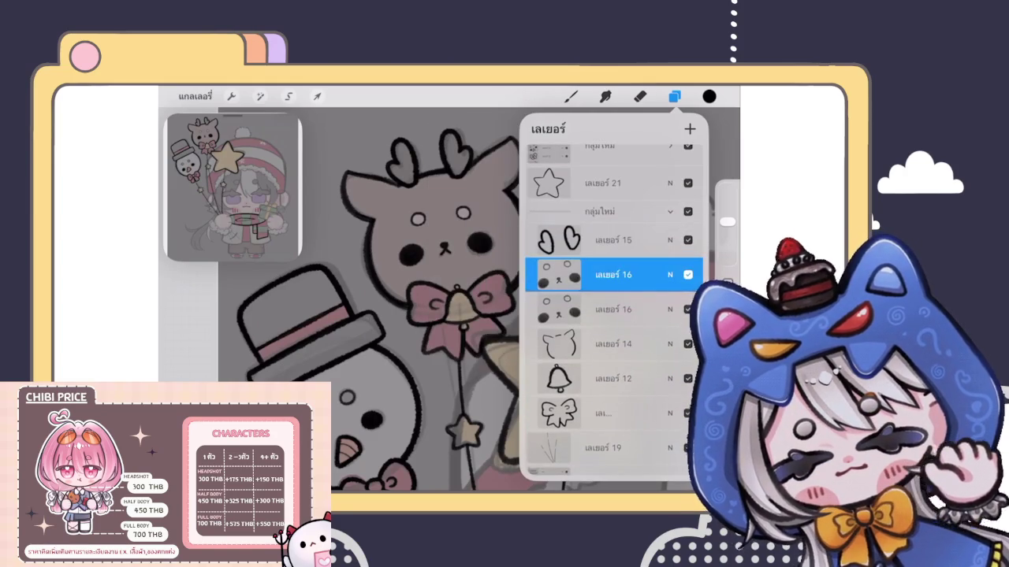
click(670, 274)
click(558, 239)
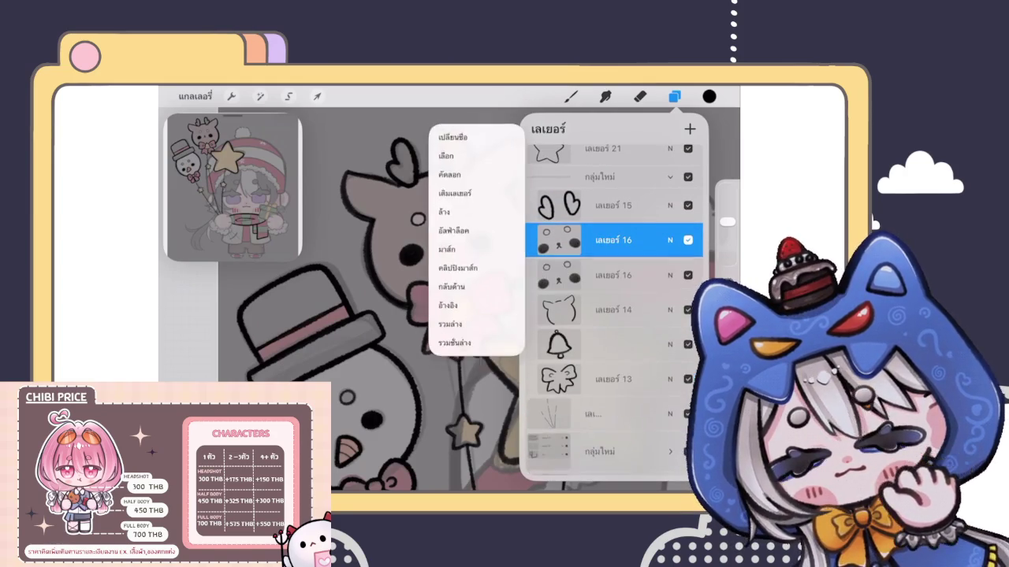
click(505, 323)
Duplicate the reindeer head outline layer and merge the copy into it.
click(613, 274)
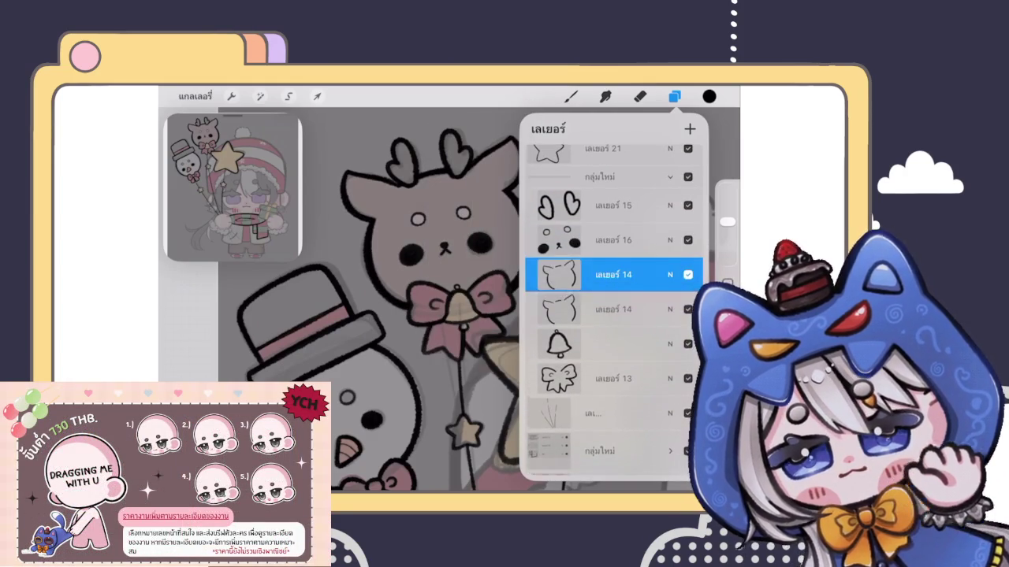
drag(646, 275, 583, 274)
click(631, 275)
click(670, 240)
click(558, 239)
click(451, 324)
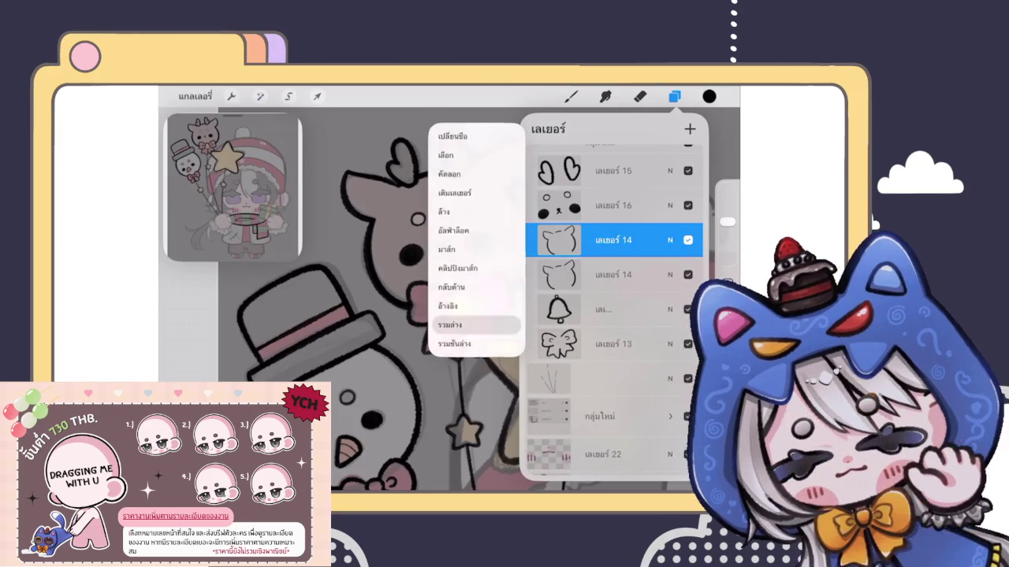
Double the bell and bow outline layers, merging the bow copy into layer 13.
click(613, 275)
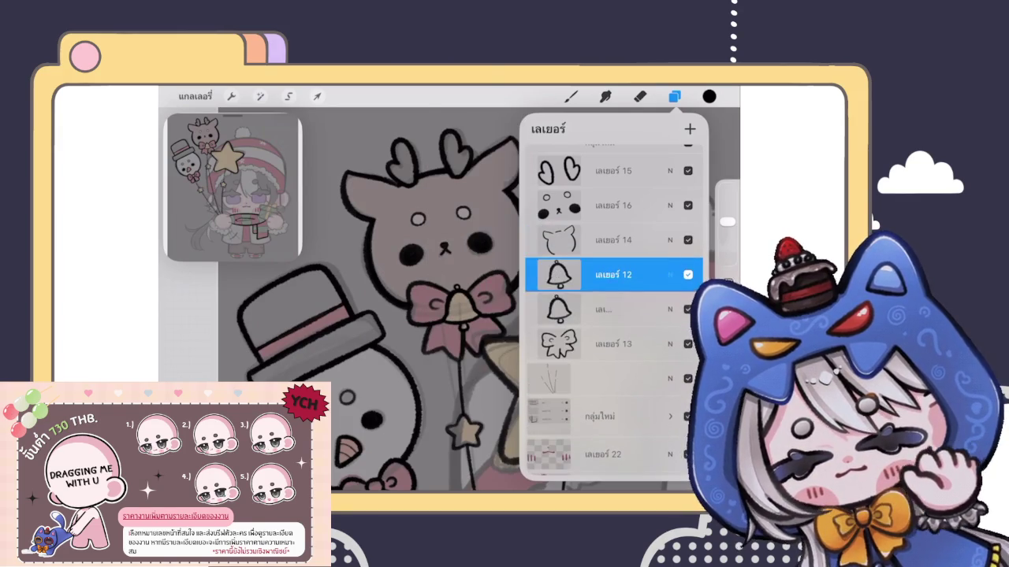
click(670, 274)
drag(681, 281, 617, 281)
click(558, 240)
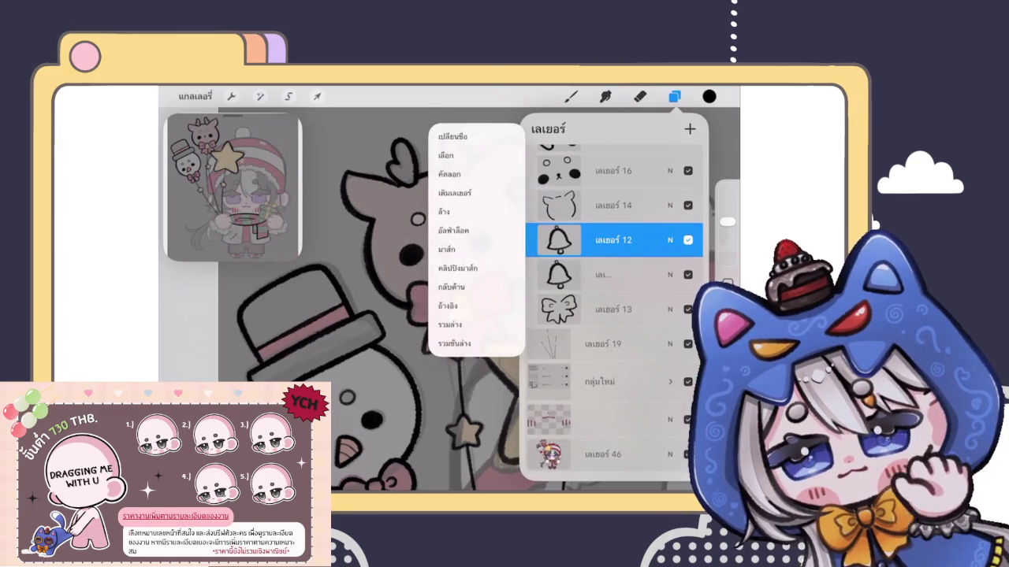
click(473, 283)
click(615, 283)
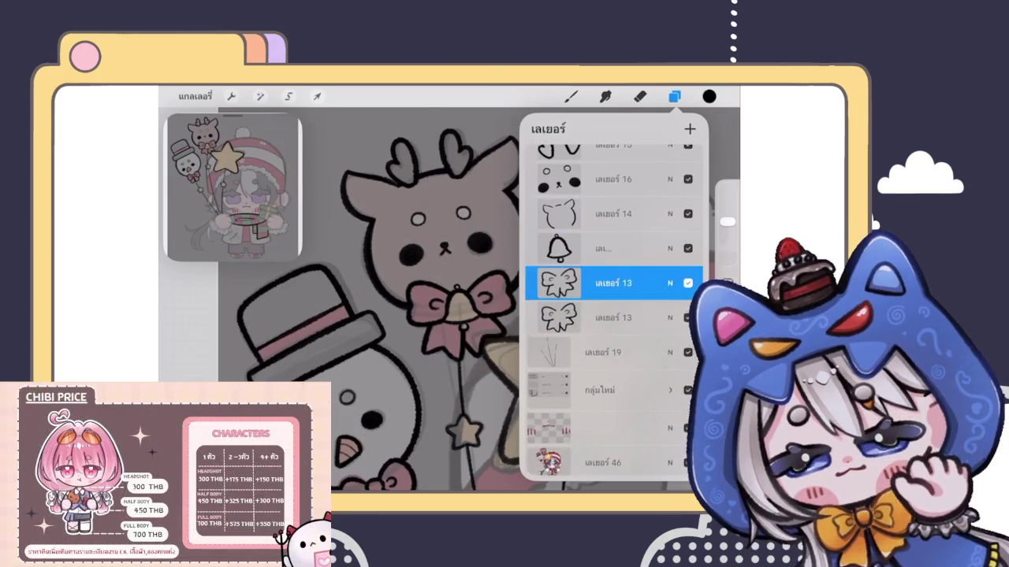
click(670, 283)
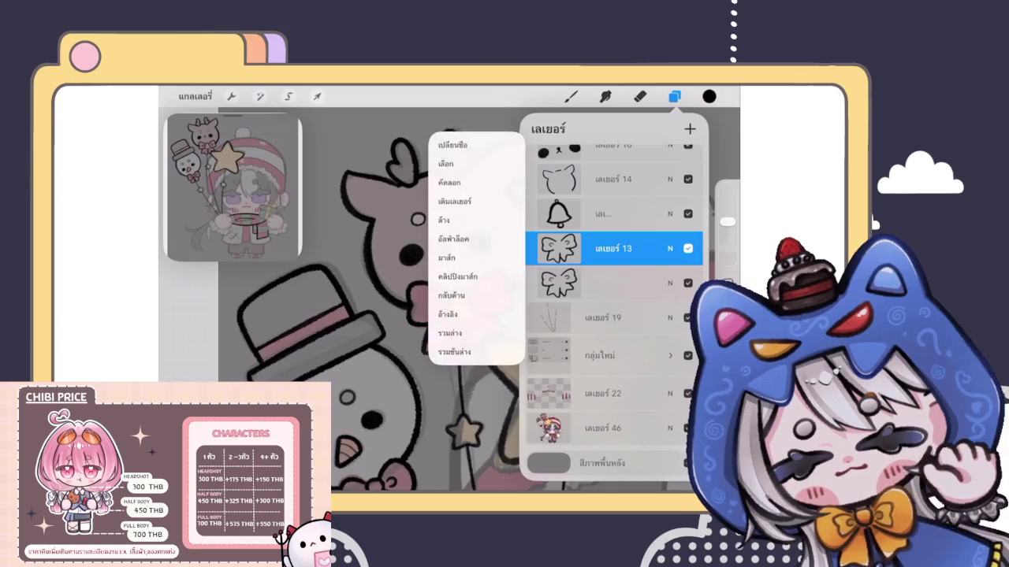
click(464, 331)
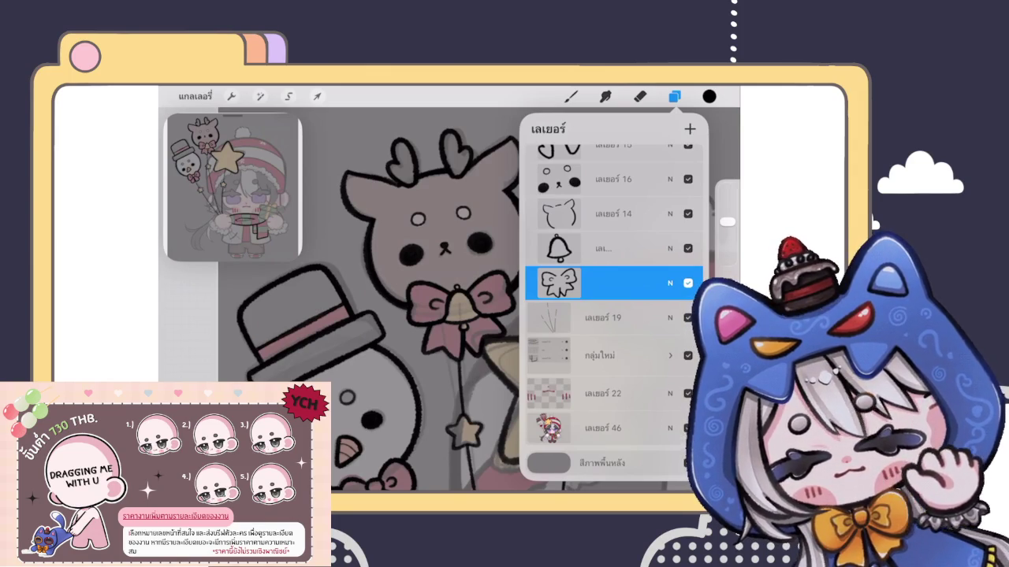
scroll(370, 316, down, 5)
drag(647, 318, 552, 318)
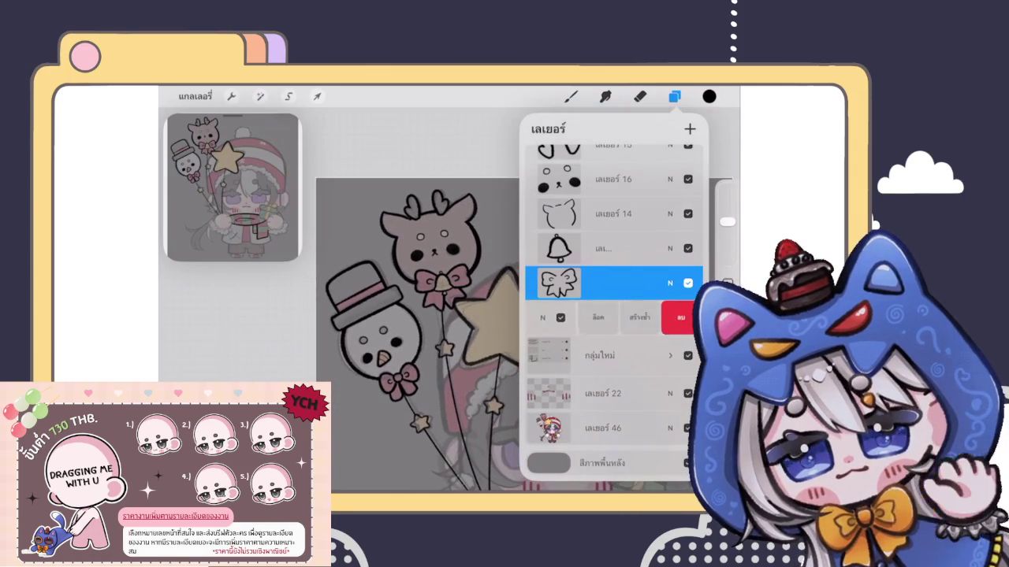
Duplicate the balloon-string layer and merge the copy down into layer 19.
click(639, 317)
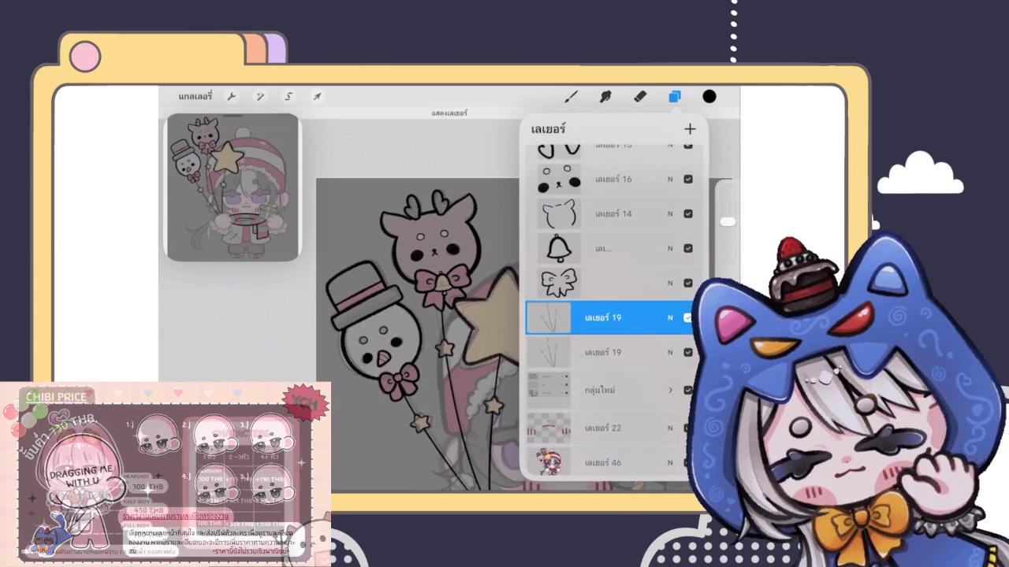
click(603, 318)
click(477, 403)
scroll(441, 331, down, 2)
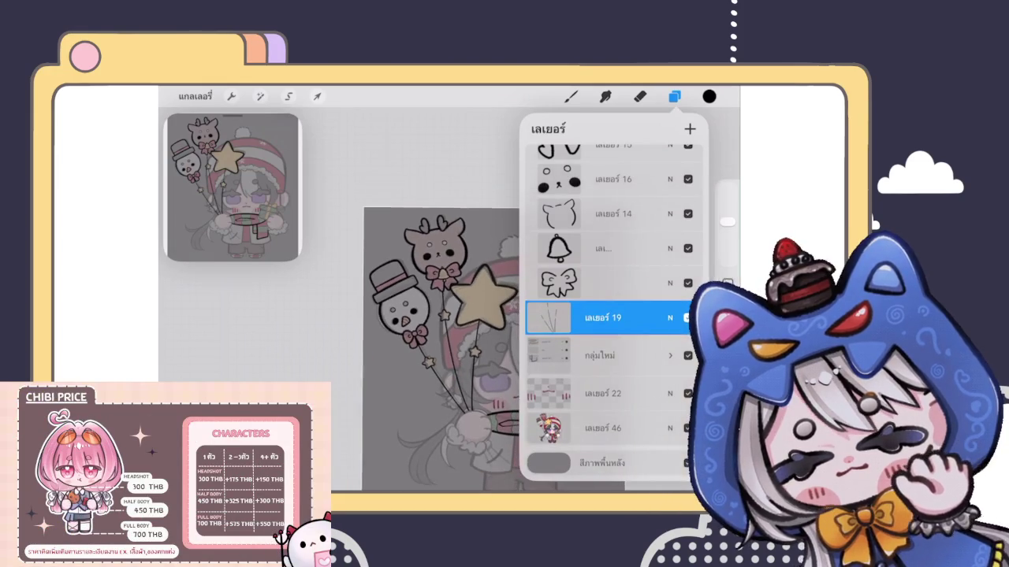
scroll(607, 315, up, 1)
scroll(607, 316, up, 2)
scroll(607, 315, up, 1)
scroll(607, 315, up, 2)
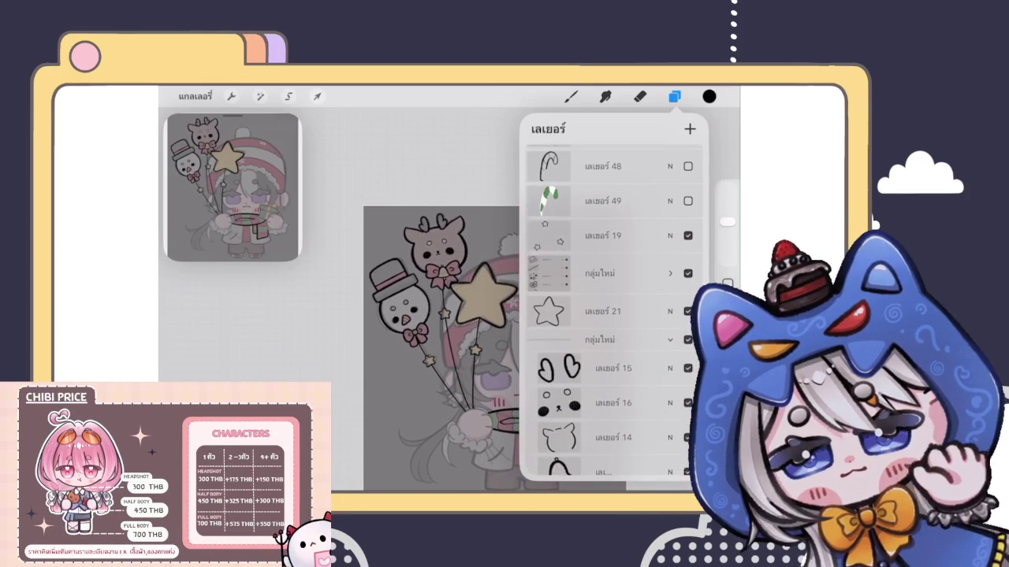
Check the balloon-string layer's blend settings and options unchanged, then close the Layers panel.
drag(631, 236, 568, 236)
click(603, 236)
click(670, 236)
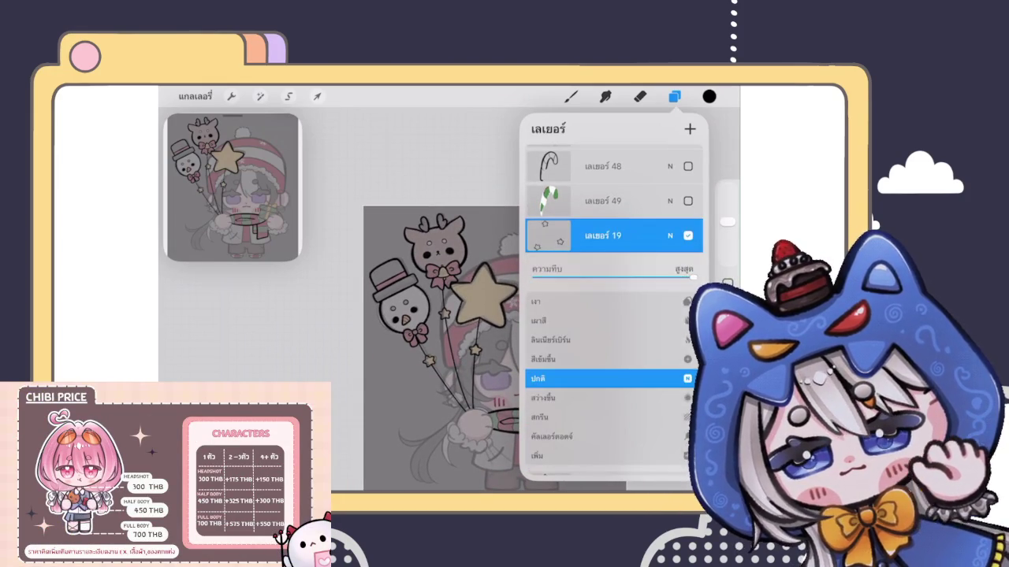
click(670, 235)
click(603, 237)
click(602, 237)
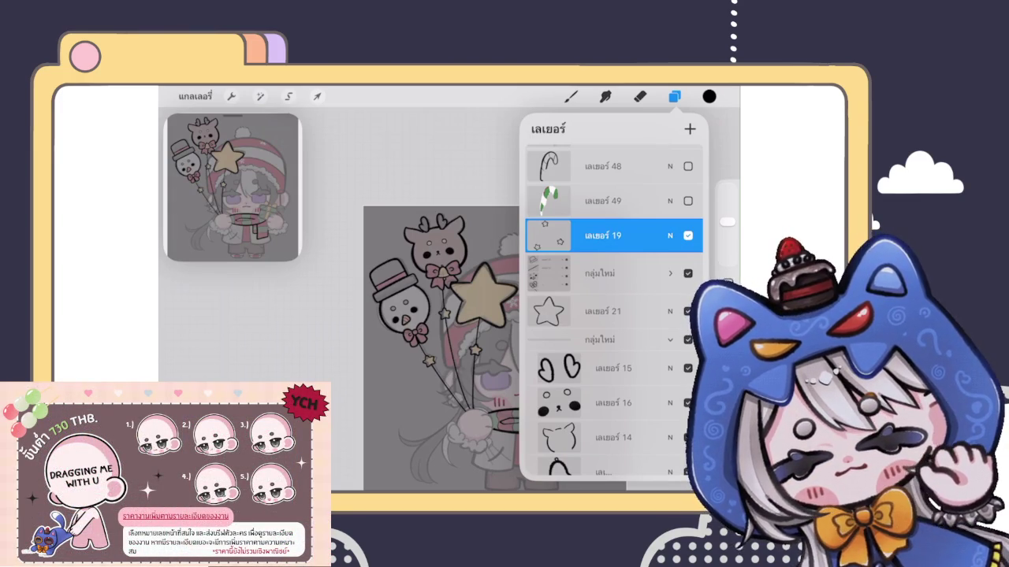
click(675, 96)
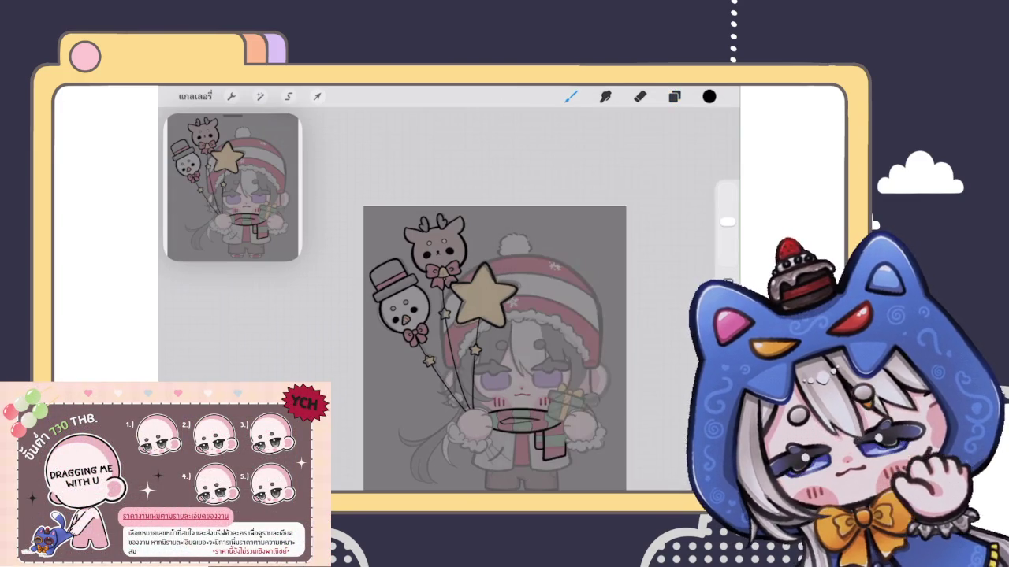
Frame the drawing and open the Layers panel, scrolled down to the balloon layers.
drag(465, 347, 451, 322)
click(675, 96)
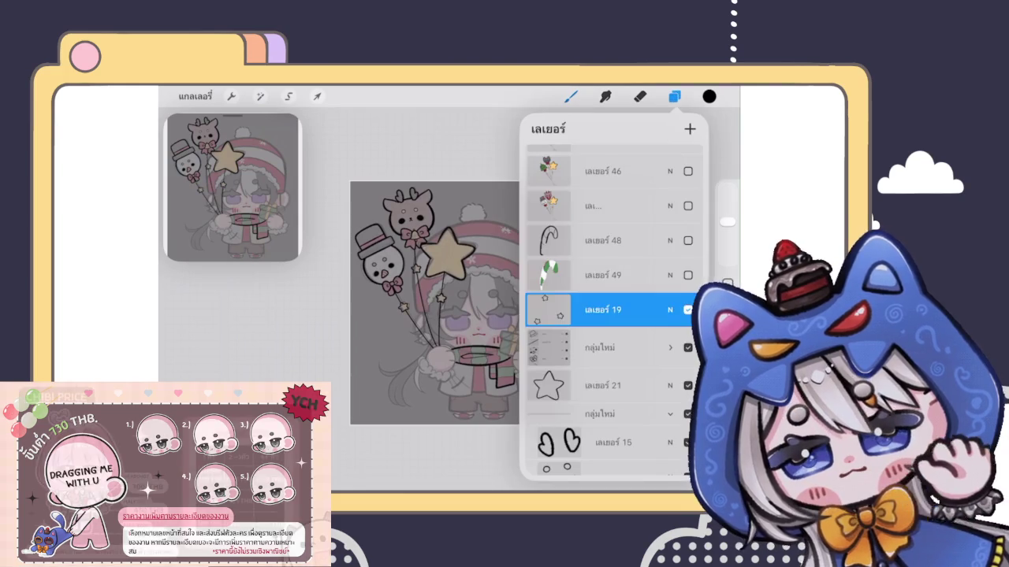
click(675, 96)
scroll(460, 303, up, 5)
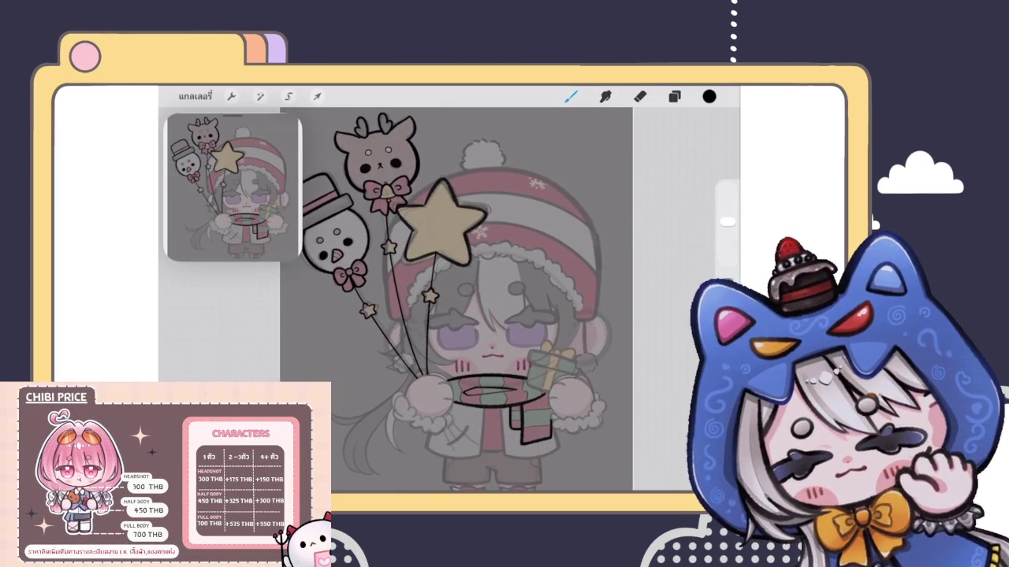
click(675, 96)
click(675, 96)
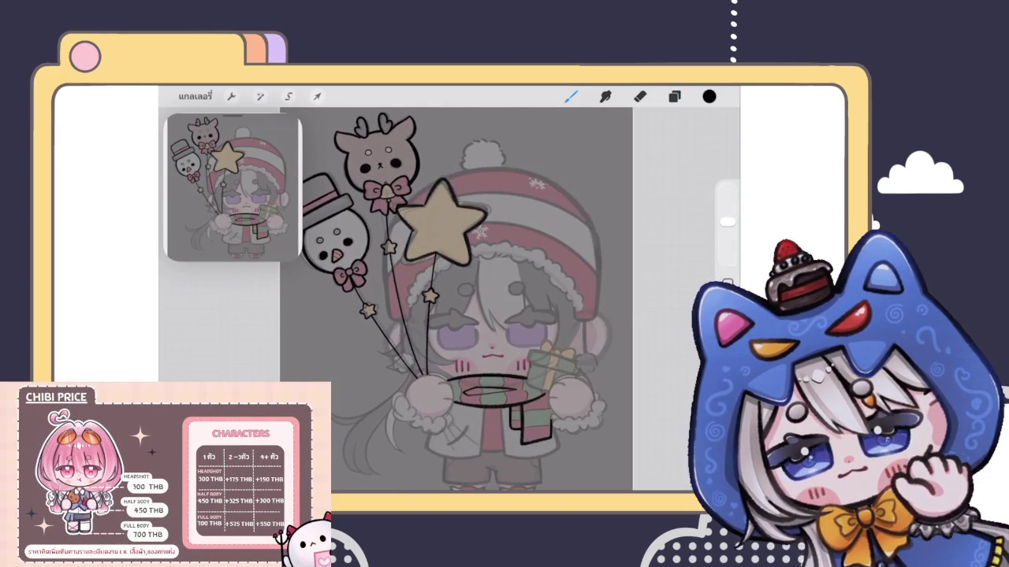
scroll(457, 299, down, 5)
click(675, 96)
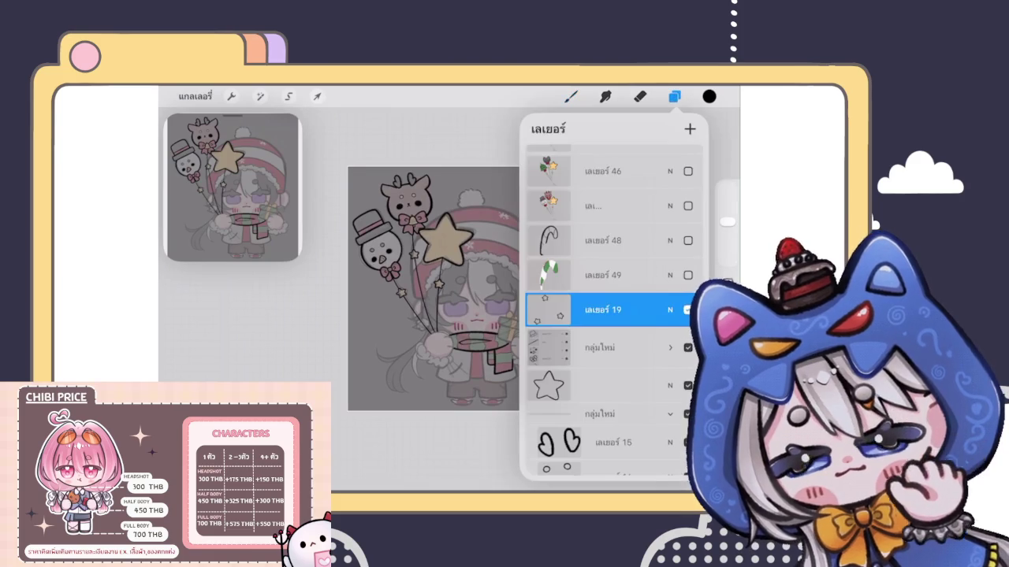
scroll(614, 309, down, 1)
scroll(614, 308, down, 2)
Multi-select the star group and balloon layers and group them together.
drag(583, 266, 646, 266)
drag(583, 305, 646, 304)
drag(583, 332, 646, 332)
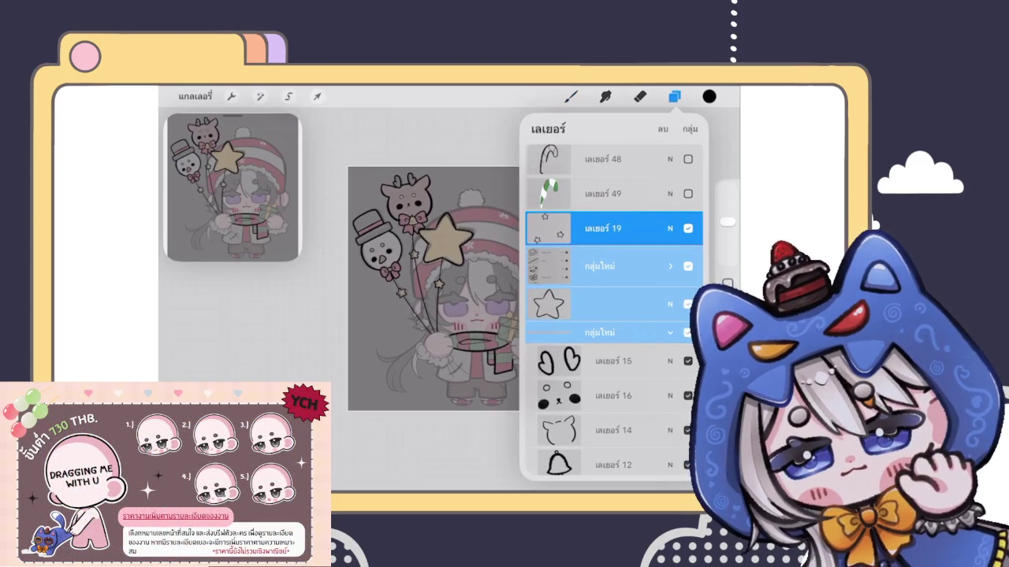
scroll(614, 310, down, 3)
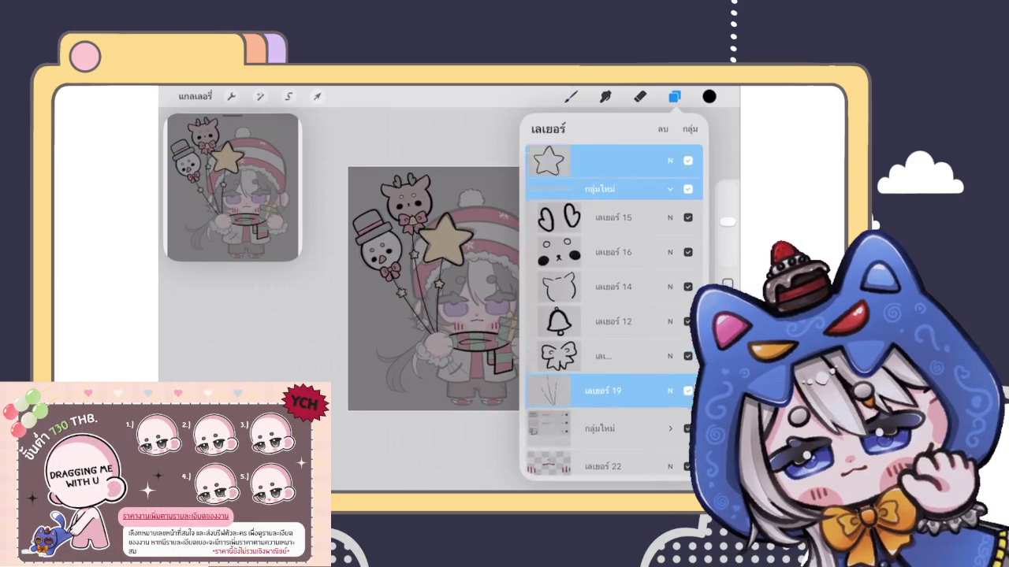
scroll(614, 310, up, 3)
click(689, 129)
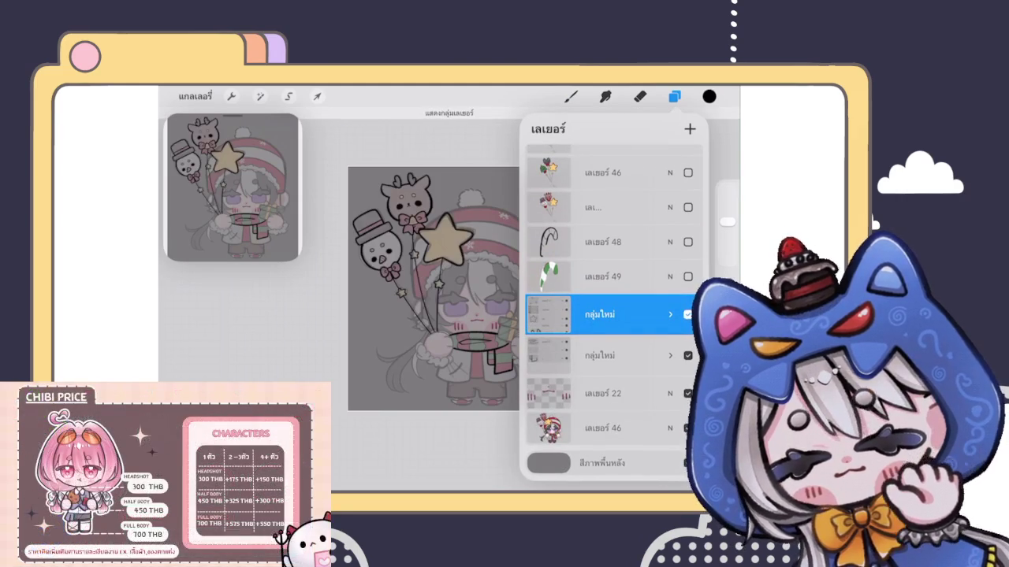
Expand the new group, select balloon-string layer 19, and return to the canvas.
scroll(426, 300, up, 5)
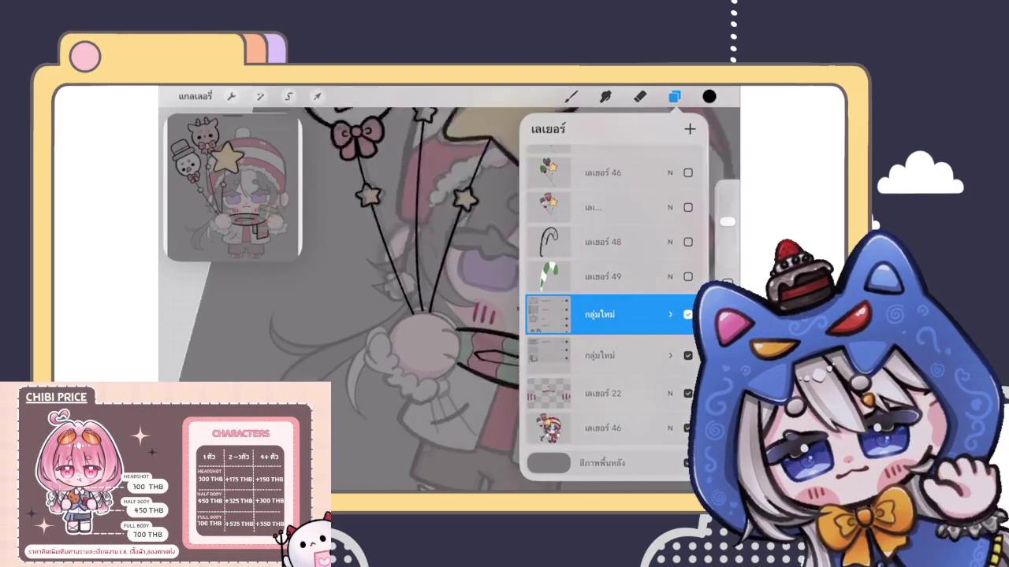
click(670, 314)
scroll(603, 315, down, 3)
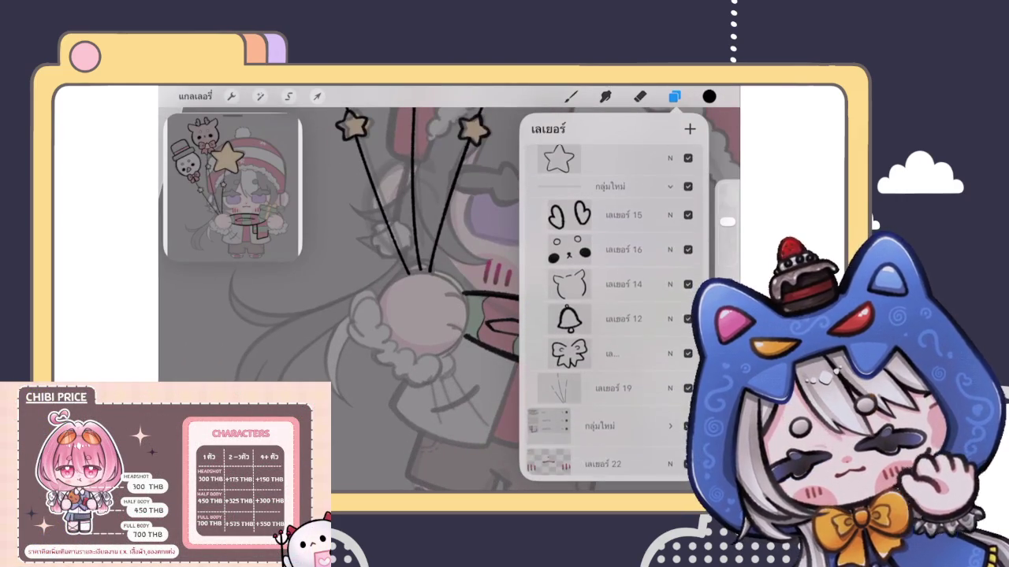
click(623, 383)
click(571, 96)
scroll(449, 299, up, 5)
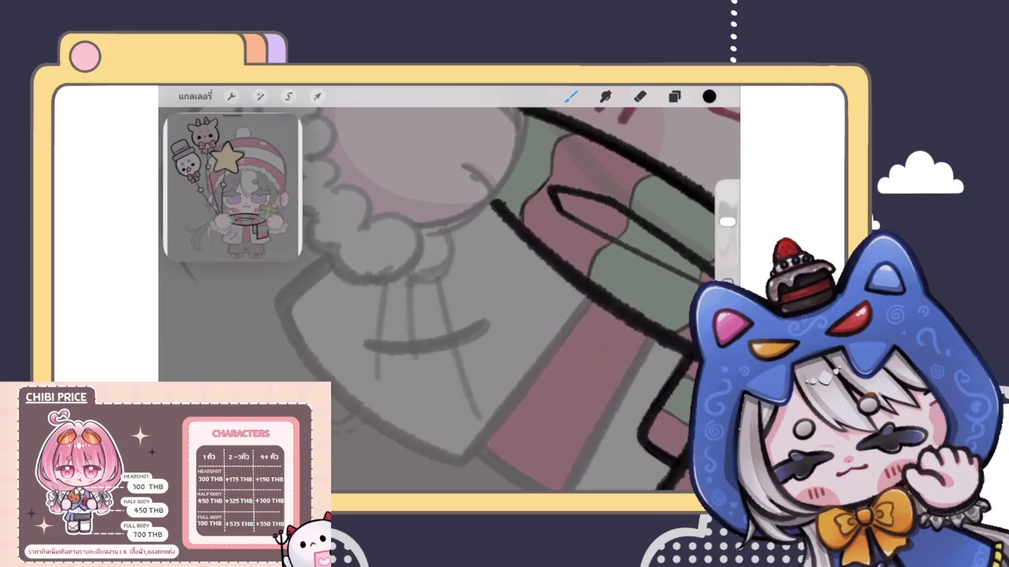
Ink lines on the sleeve below the cuff, undoing and redrawing the diagonal stroke.
drag(388, 280, 376, 394)
drag(411, 281, 412, 367)
drag(437, 283, 481, 424)
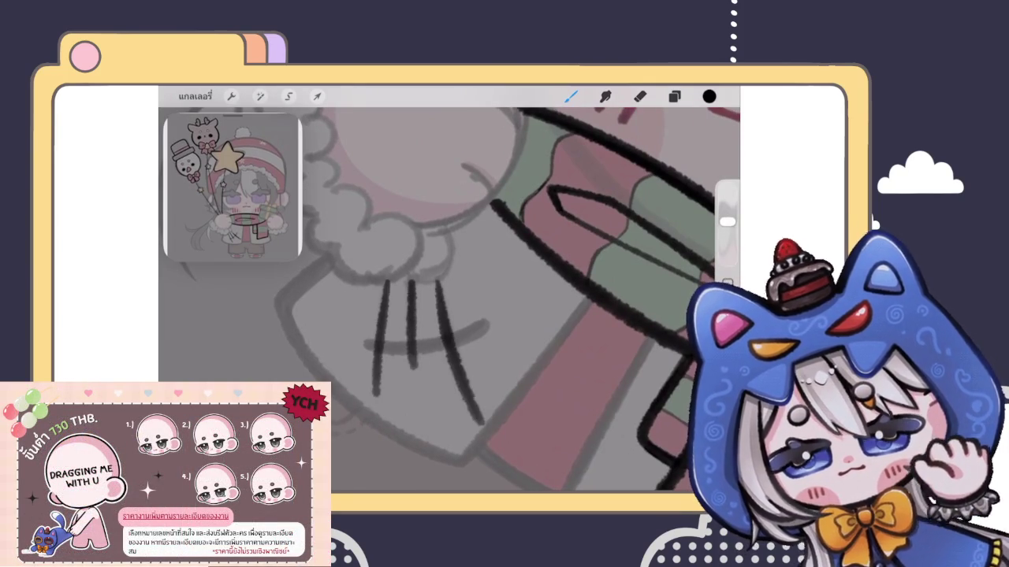
scroll(450, 299, up, 2)
key(ctrl+z)
key(ctrl+z)
scroll(449, 299, up, 3)
drag(455, 269, 404, 365)
key(ctrl+z)
drag(459, 268, 401, 372)
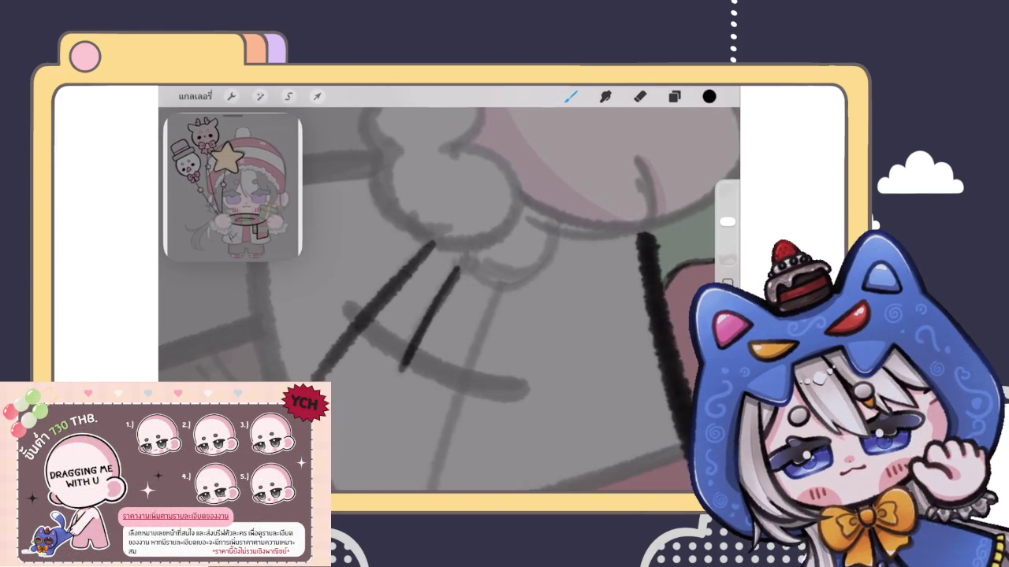
Ink a long diagonal sleeve line, erase its stray part, and zoom out.
drag(441, 300, 473, 236)
drag(359, 412, 504, 243)
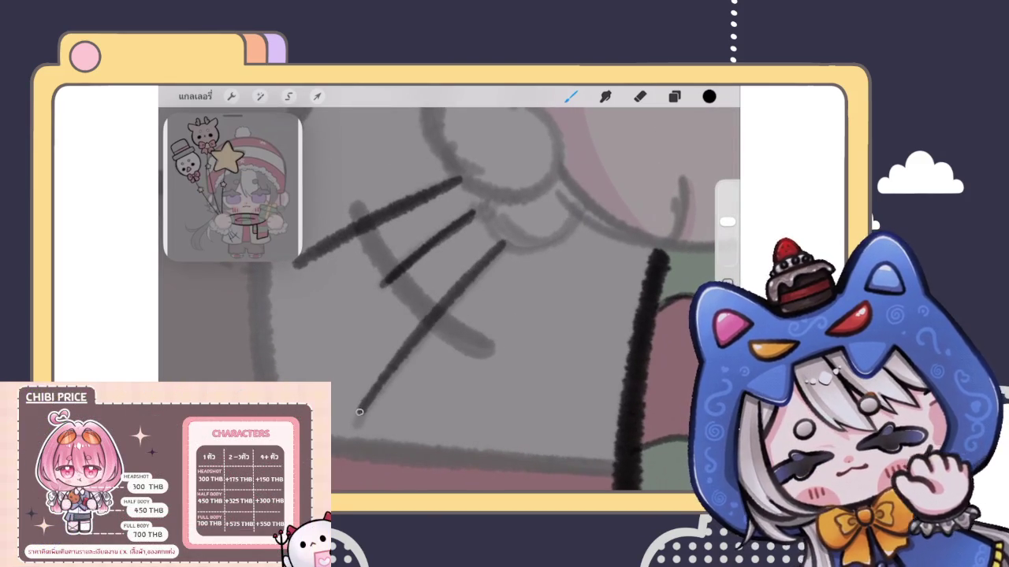
drag(387, 367, 357, 409)
drag(441, 300, 418, 315)
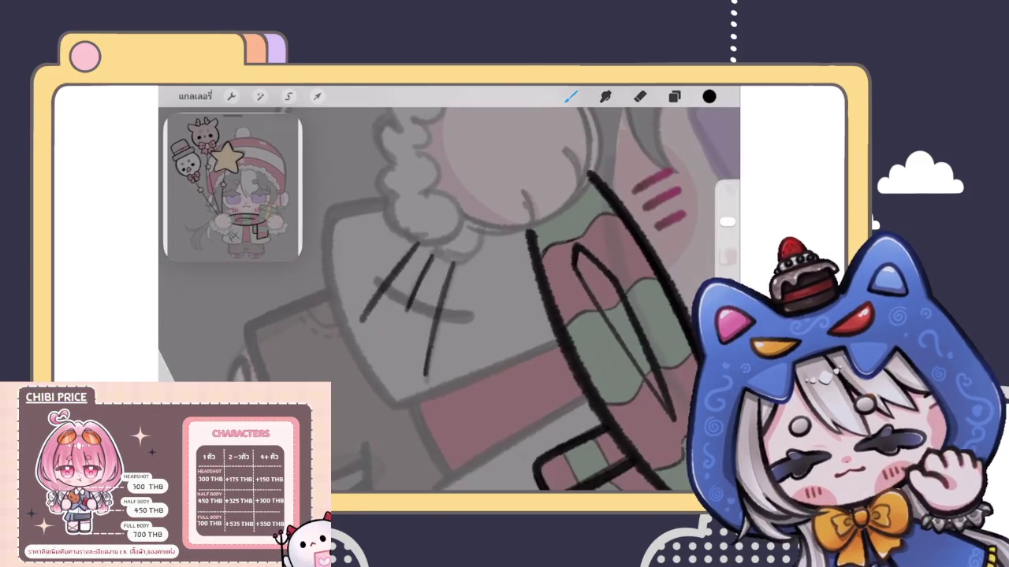
key(e)
mouse_move(465, 260)
mouse_down()
mouse_move(382, 394)
mouse_move(488, 246)
mouse_up()
key(b)
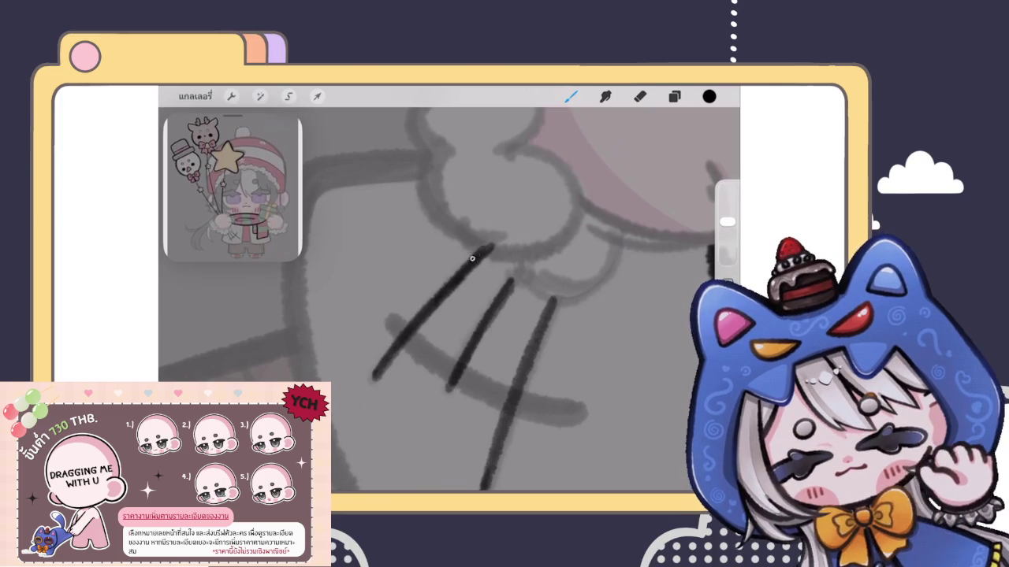
scroll(449, 300, down, 5)
scroll(449, 292, down, 3)
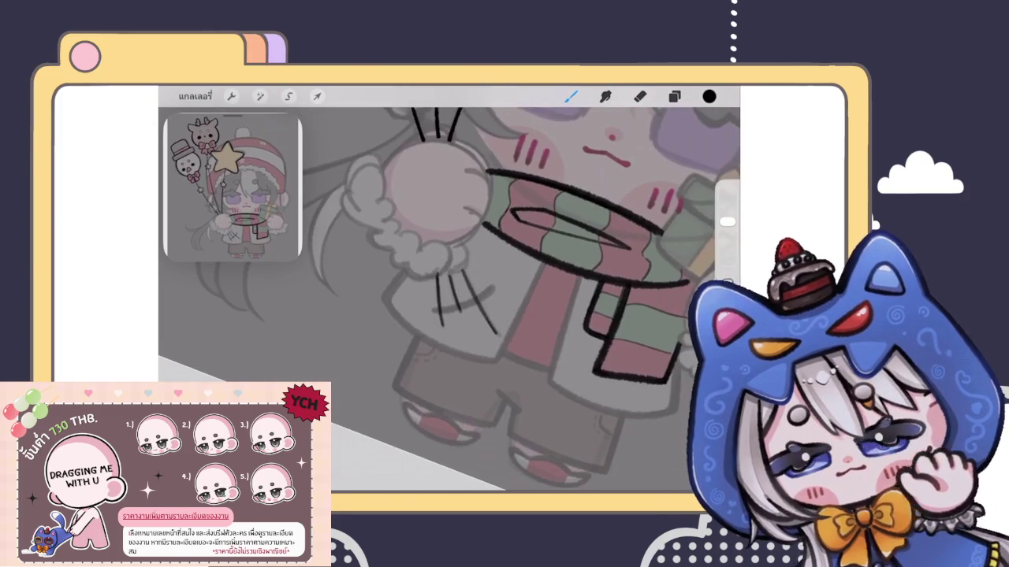
scroll(449, 291, down, 5)
scroll(426, 252, down, 1)
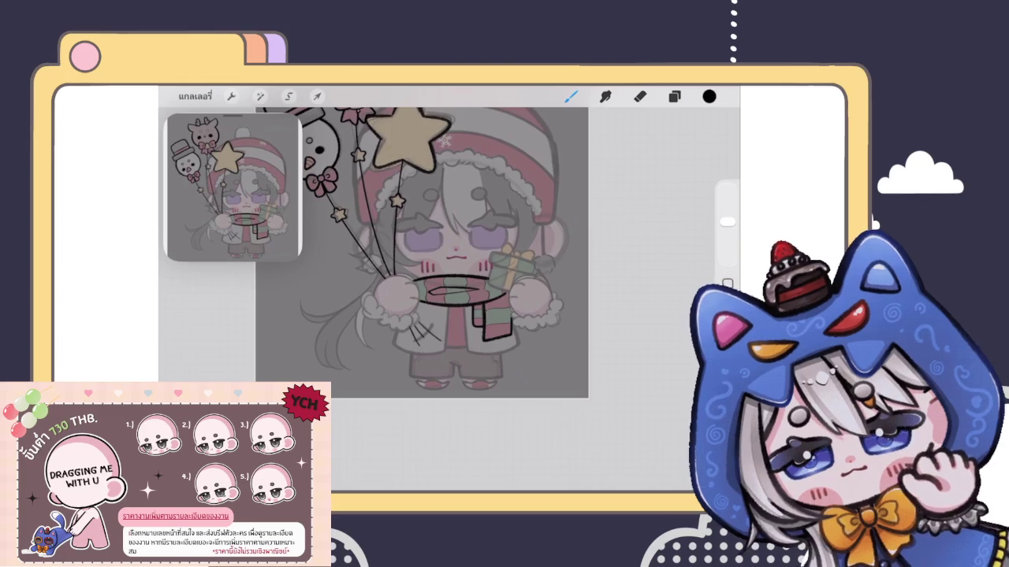
Check the layer list, then reopen it to pick the sketch layer เลเยอร์ 19.
scroll(409, 276, up, 3)
click(674, 96)
click(673, 97)
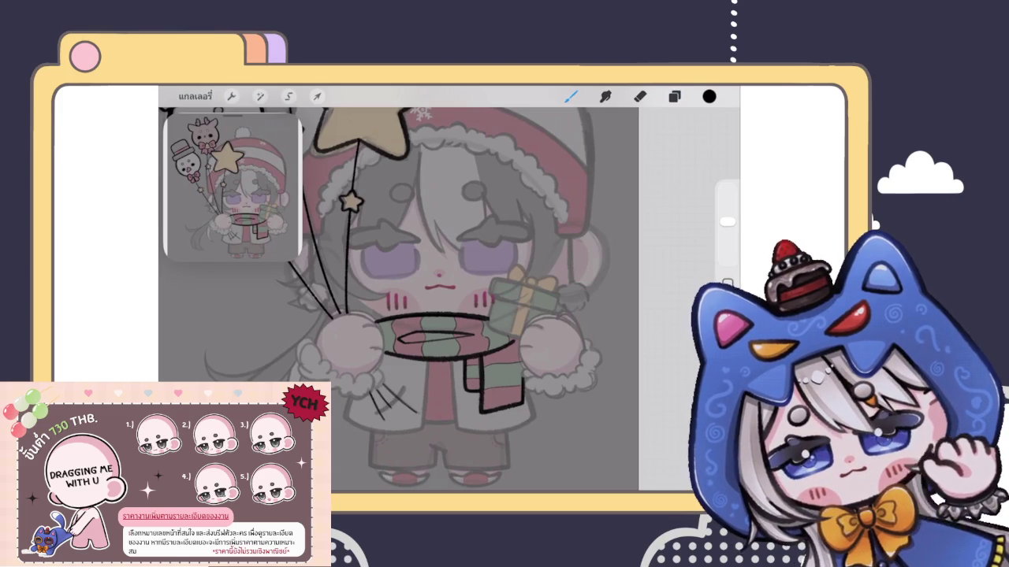
click(674, 96)
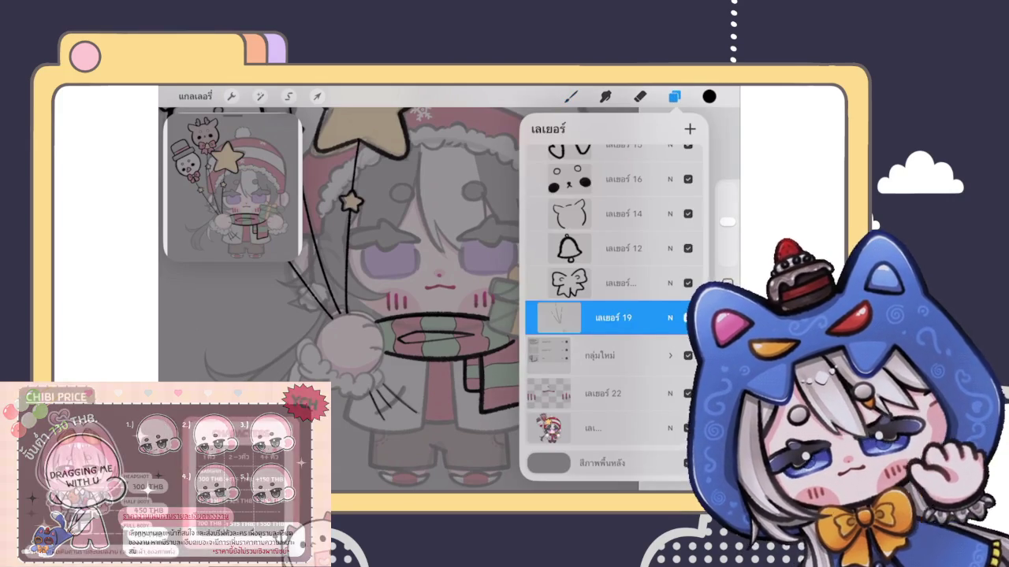
Add a short stroke to the diagonal sketch lines, then rotate and zoom out to show the character.
click(570, 97)
scroll(504, 299, up, 5)
scroll(402, 331, up, 5)
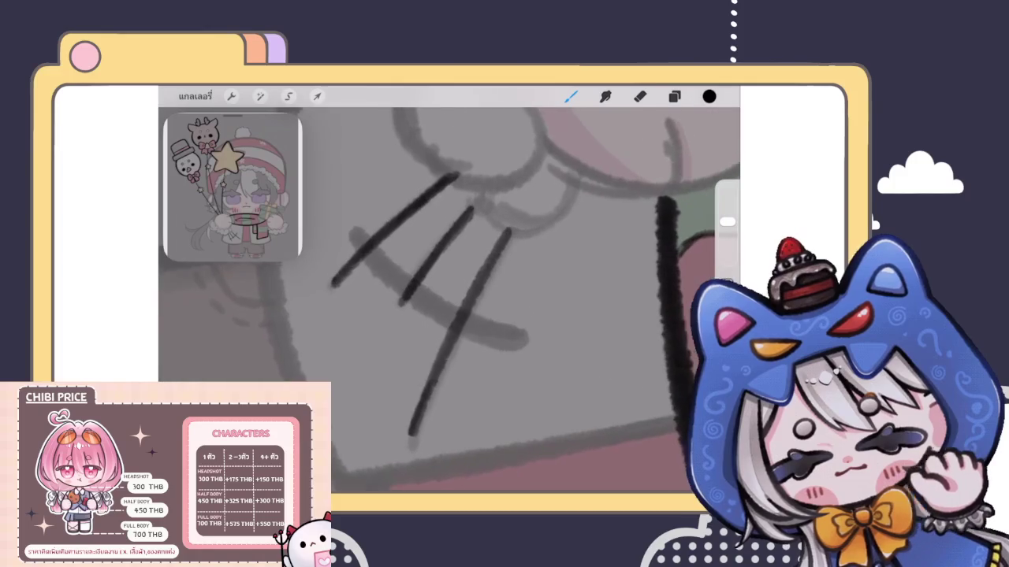
drag(399, 294, 396, 301)
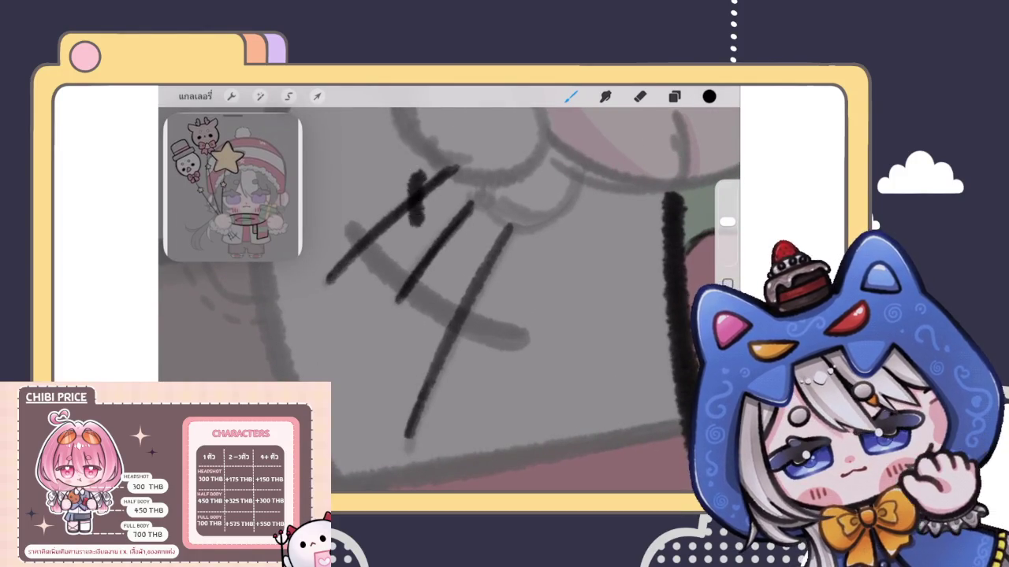
drag(457, 315, 465, 276)
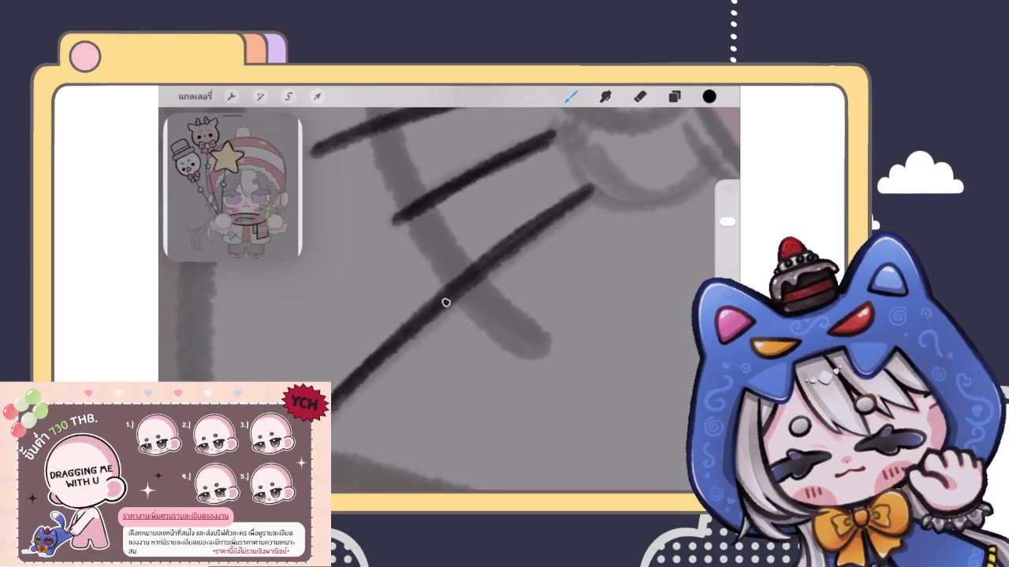
mouse_move(417, 322)
mouse_down()
mouse_move(442, 299)
mouse_move(425, 284)
mouse_move(473, 268)
mouse_up()
drag(441, 299, 473, 268)
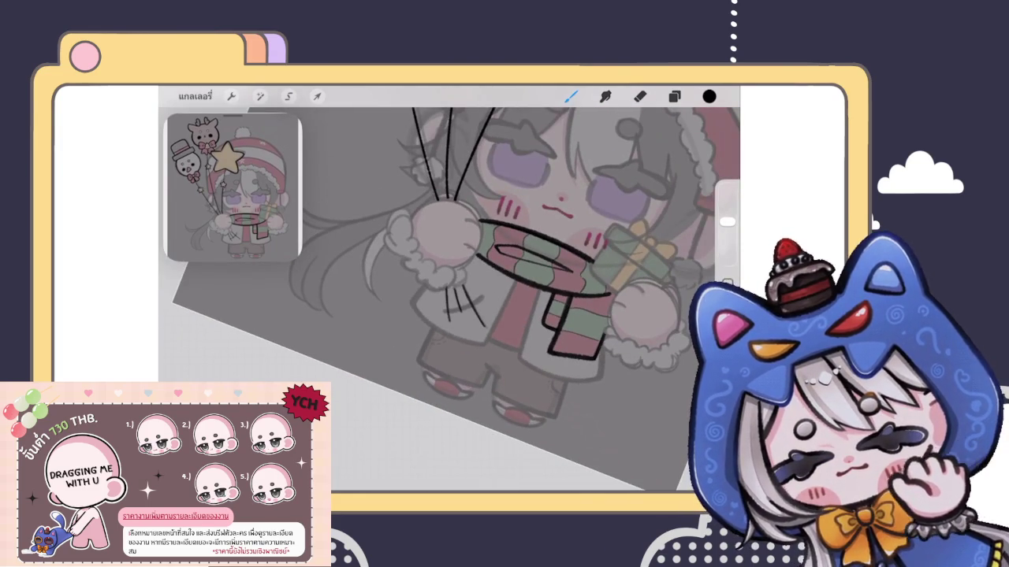
drag(442, 300, 473, 268)
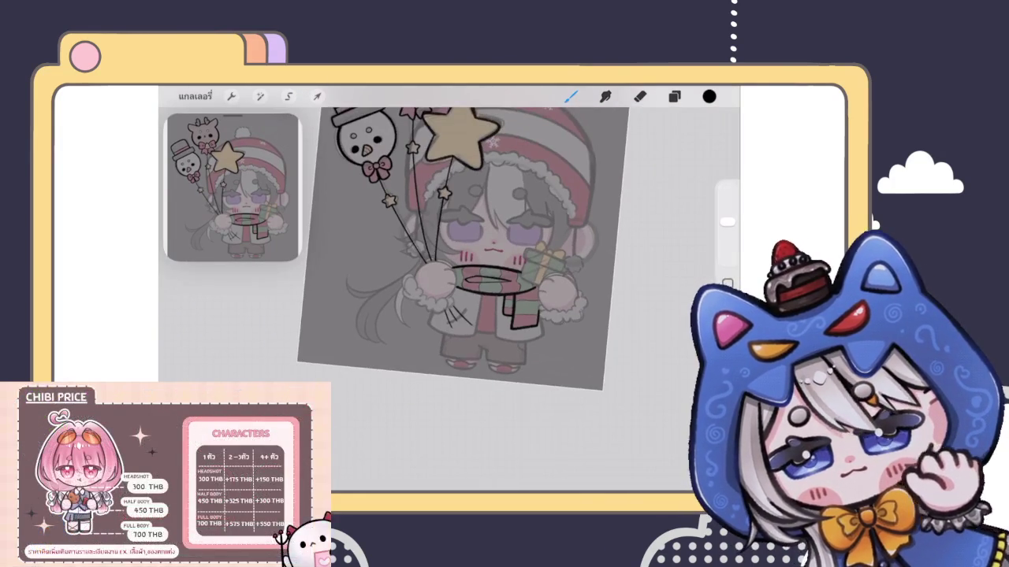
Straighten the canvas and put the sketch layer into a new layer group.
click(674, 96)
click(571, 97)
drag(441, 299, 450, 268)
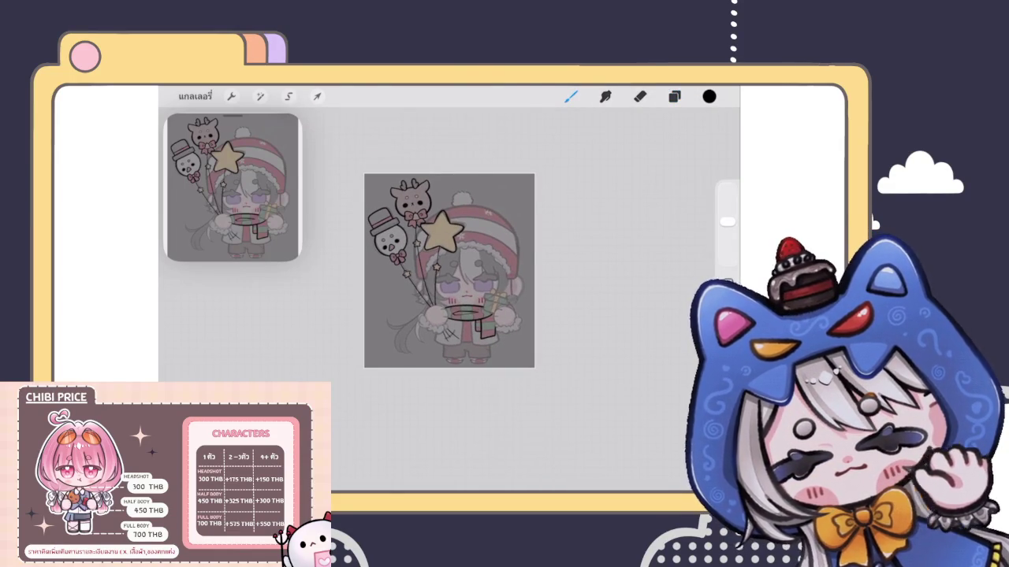
click(673, 96)
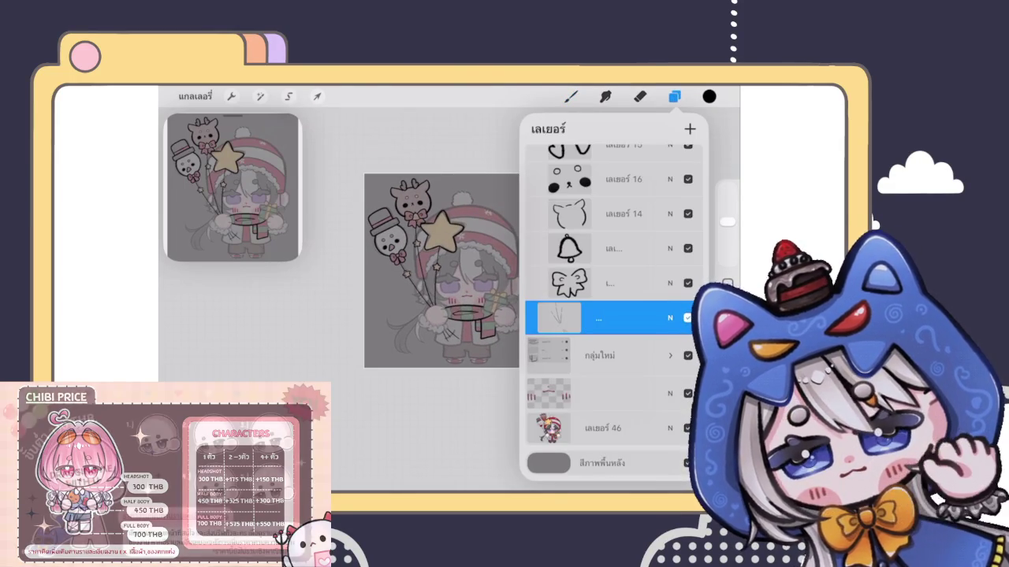
scroll(613, 307, up, 4)
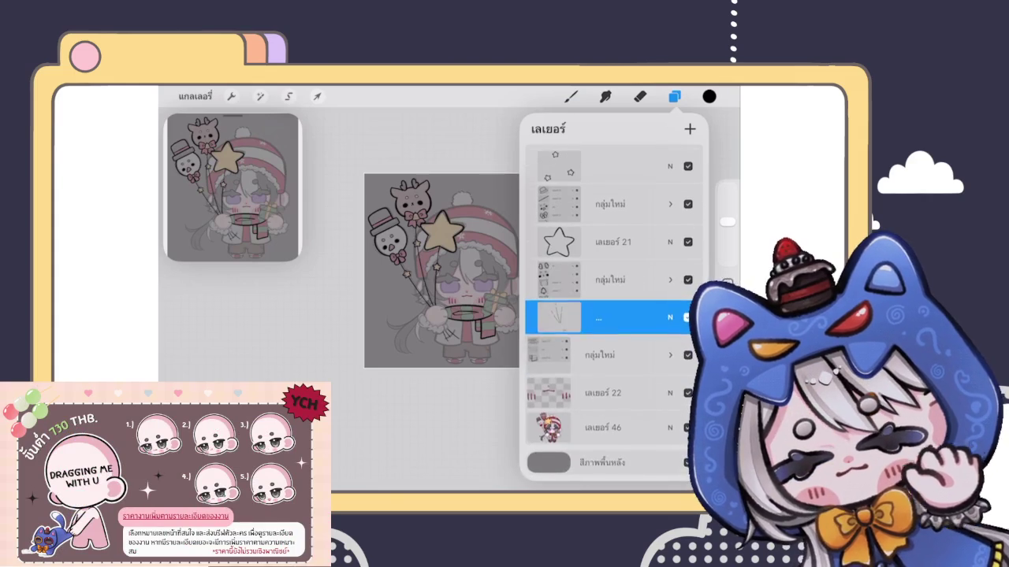
click(599, 271)
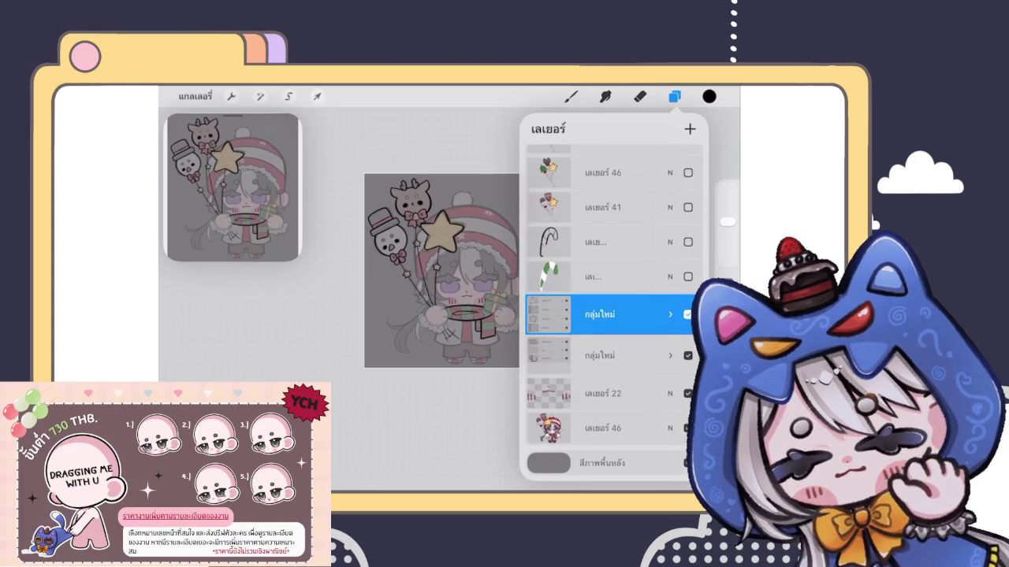
Rename the new group 'ลูกโป่ง1' and keep it selected.
click(599, 314)
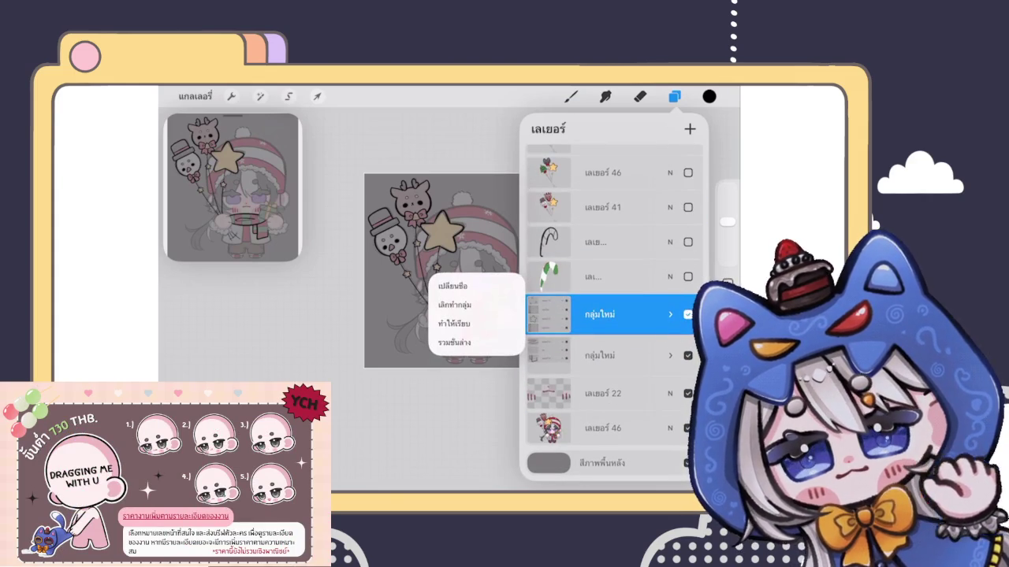
click(453, 286)
text(ลูกโป)
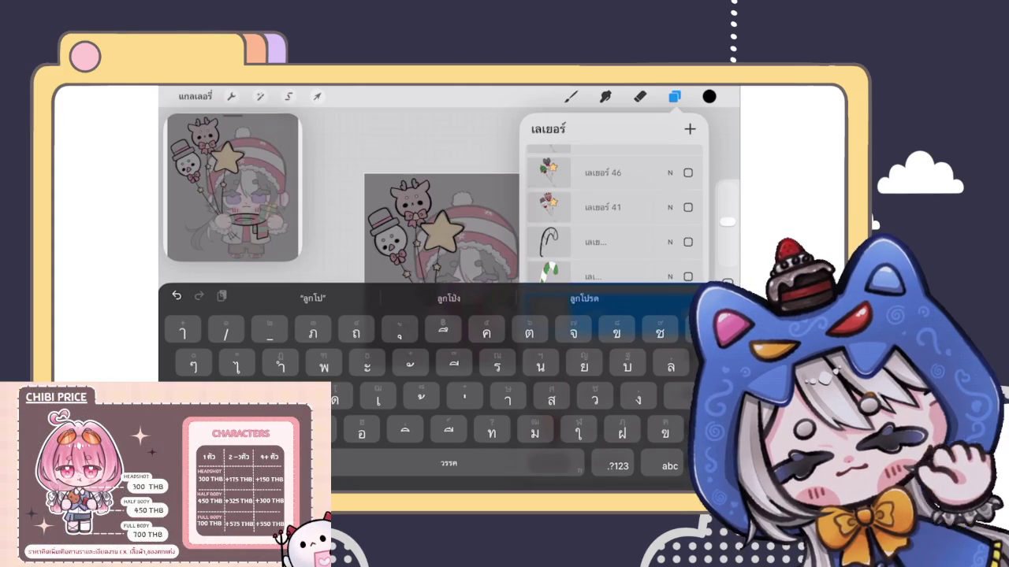
text(่ง)
click(618, 466)
text(1)
key(Return)
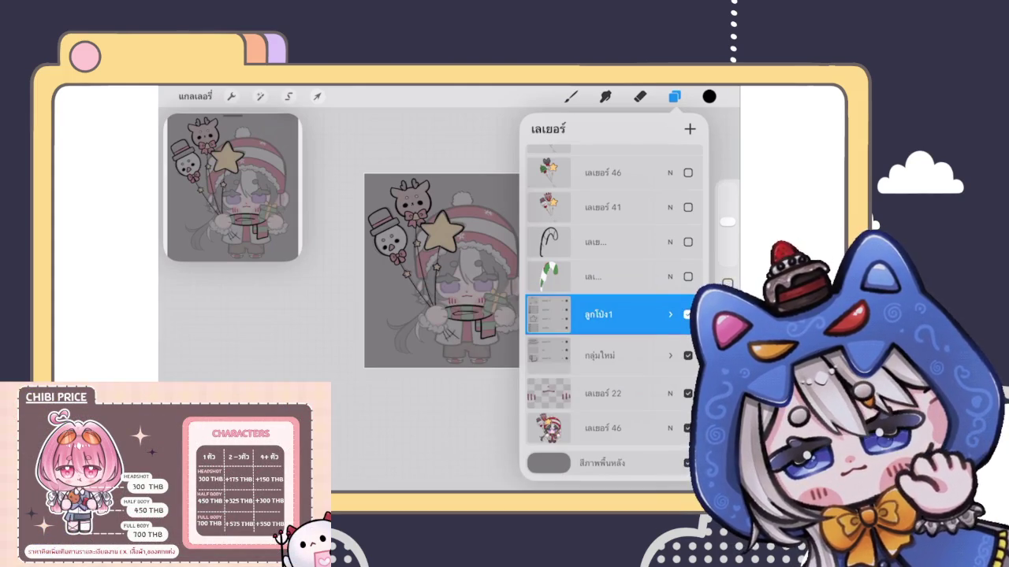
click(599, 356)
click(599, 315)
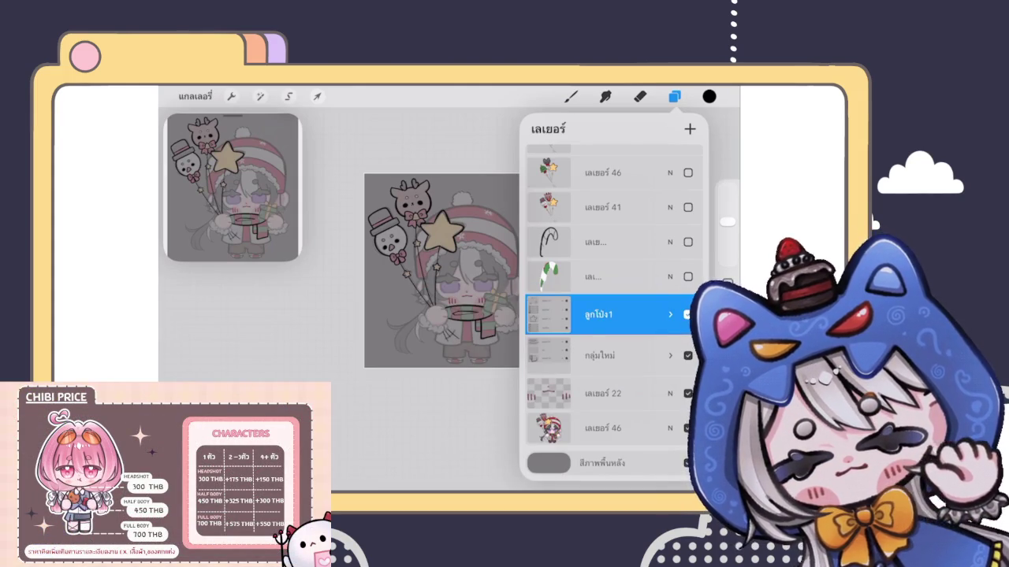
scroll(425, 304, up, 2)
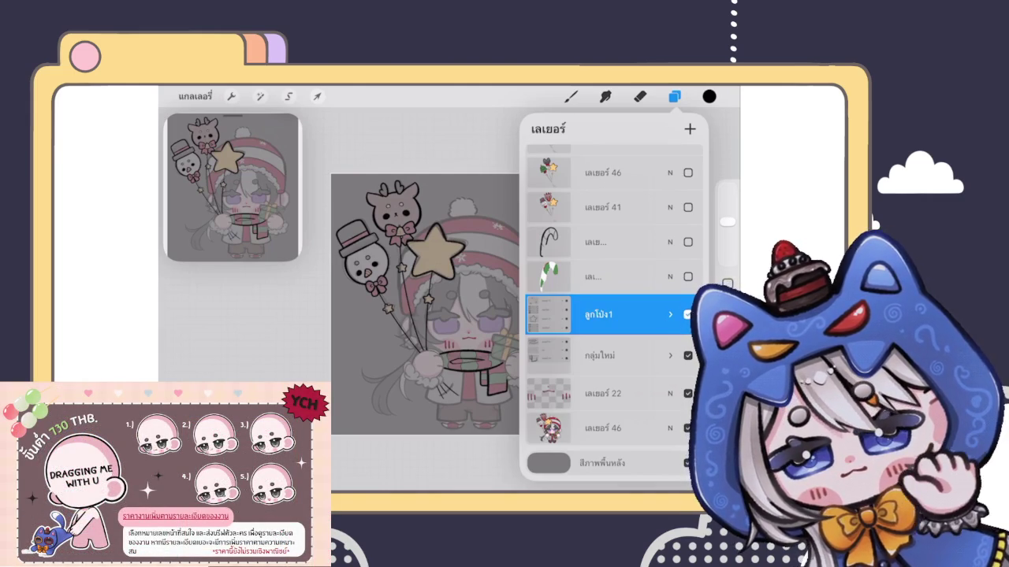
Select the กลุ่มใหม่ group and ink the hand outline and the cuff's scalloped edge.
drag(425, 300, 370, 256)
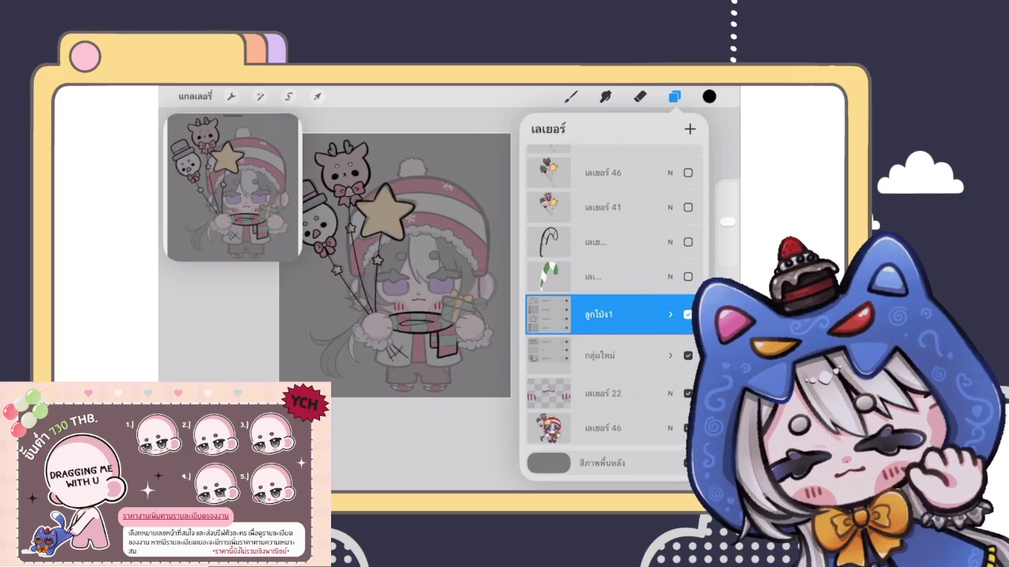
click(599, 355)
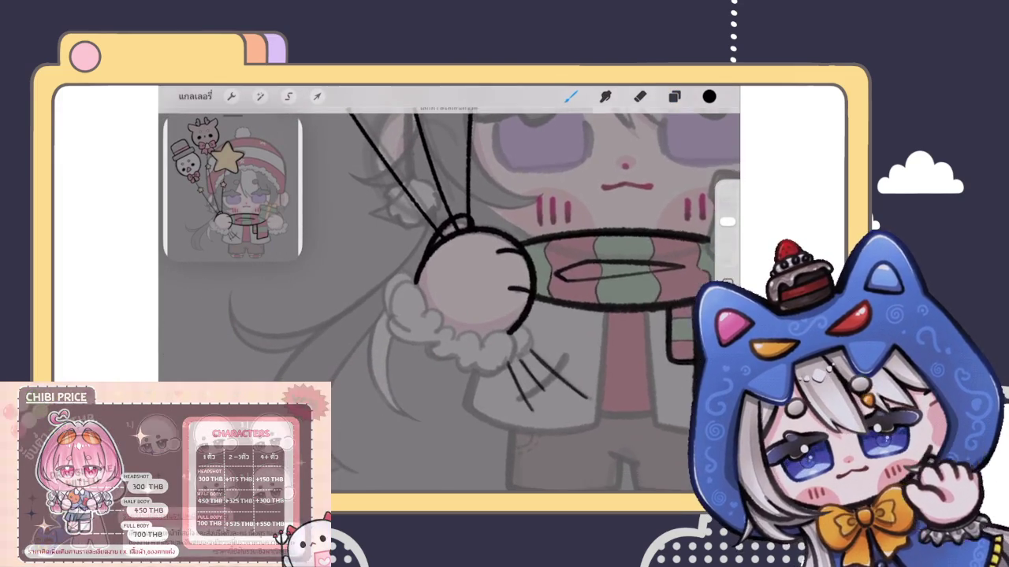
click(673, 96)
click(599, 355)
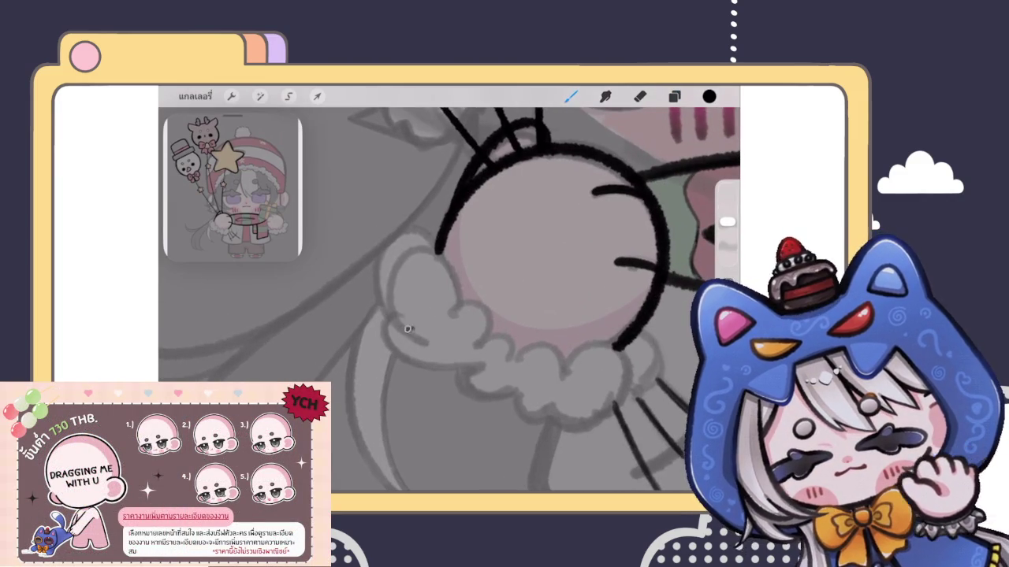
mouse_move(388, 331)
mouse_down()
mouse_move(465, 308)
mouse_move(500, 333)
mouse_move(482, 370)
mouse_move(532, 375)
mouse_up()
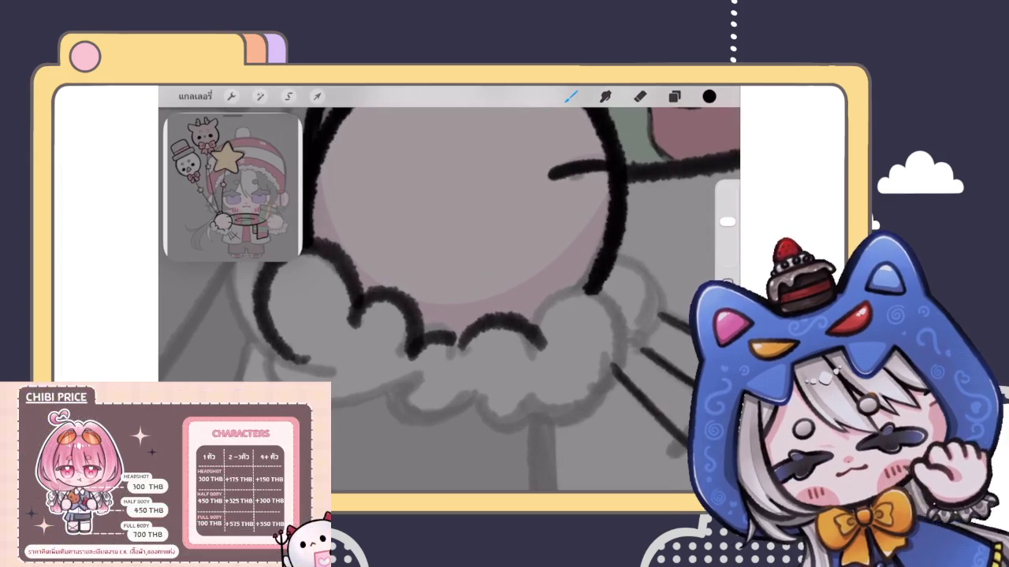
mouse_move(536, 331)
mouse_down()
mouse_move(609, 293)
mouse_move(627, 429)
mouse_up()
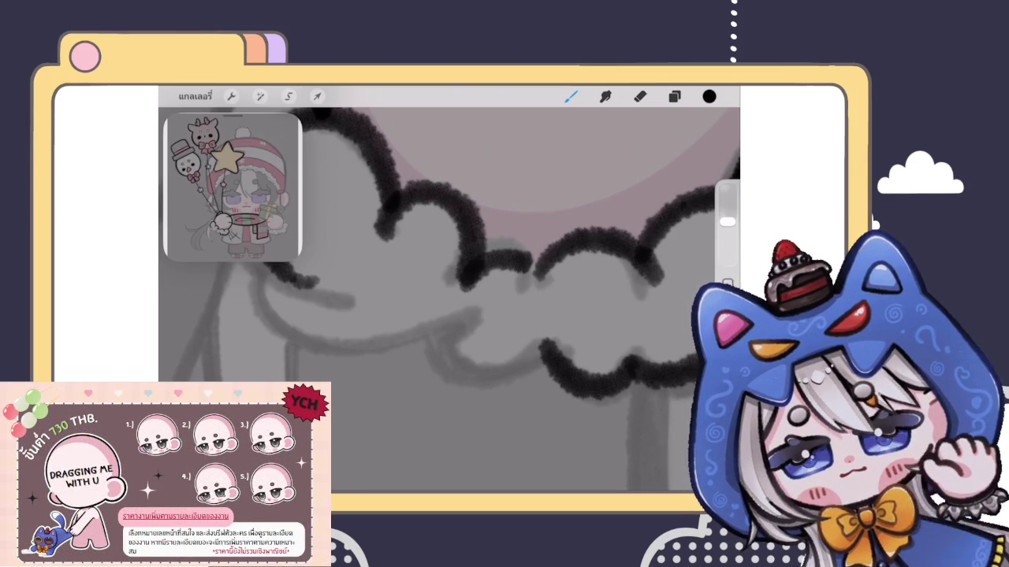
click(639, 96)
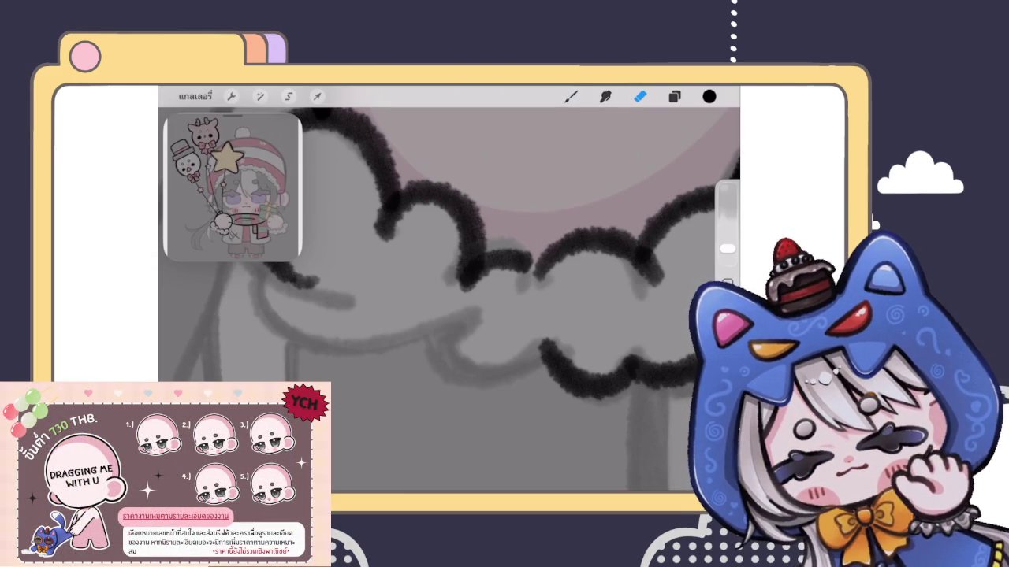
Show the layer list with the cuff outline on เลเยอร์ 29.
click(674, 96)
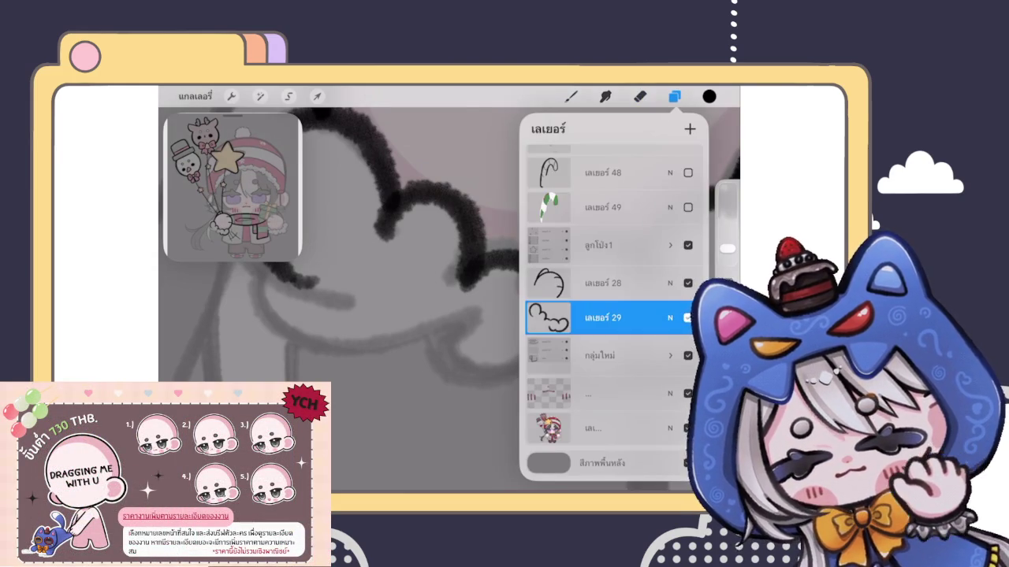
Attempt the cuff's lower scalloped edge several times, undoing each unsatisfactory stroke.
click(570, 96)
scroll(441, 300, up, 3)
drag(369, 304, 481, 370)
key(ctrl+z)
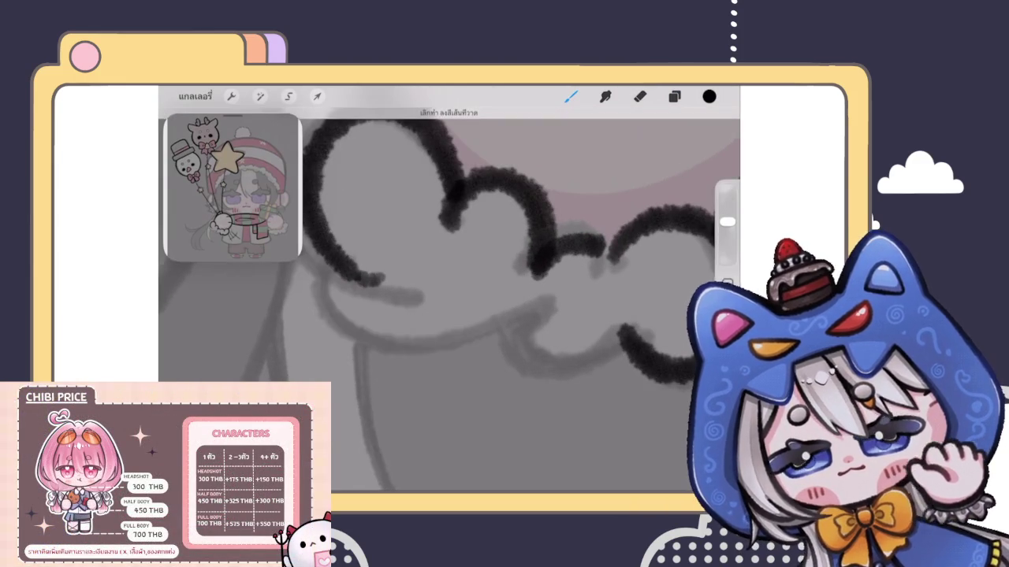
drag(328, 277, 524, 347)
key(ctrl+z)
drag(327, 284, 536, 303)
key(ctrl+z)
drag(326, 280, 552, 298)
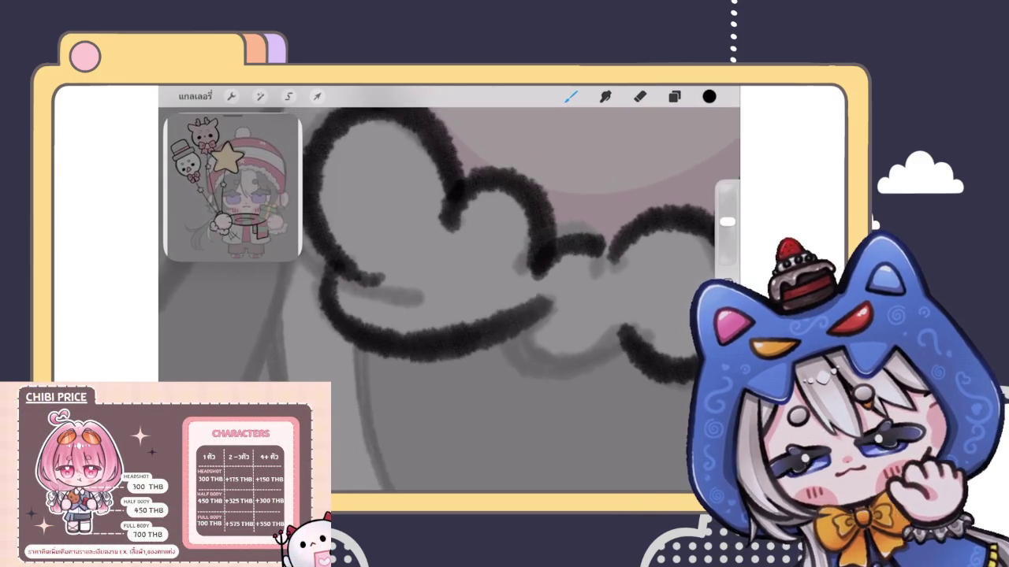
key(ctrl+z)
mouse_move(311, 256)
mouse_down()
mouse_move(438, 356)
mouse_move(557, 315)
mouse_up()
key(ctrl+z)
drag(307, 264, 567, 309)
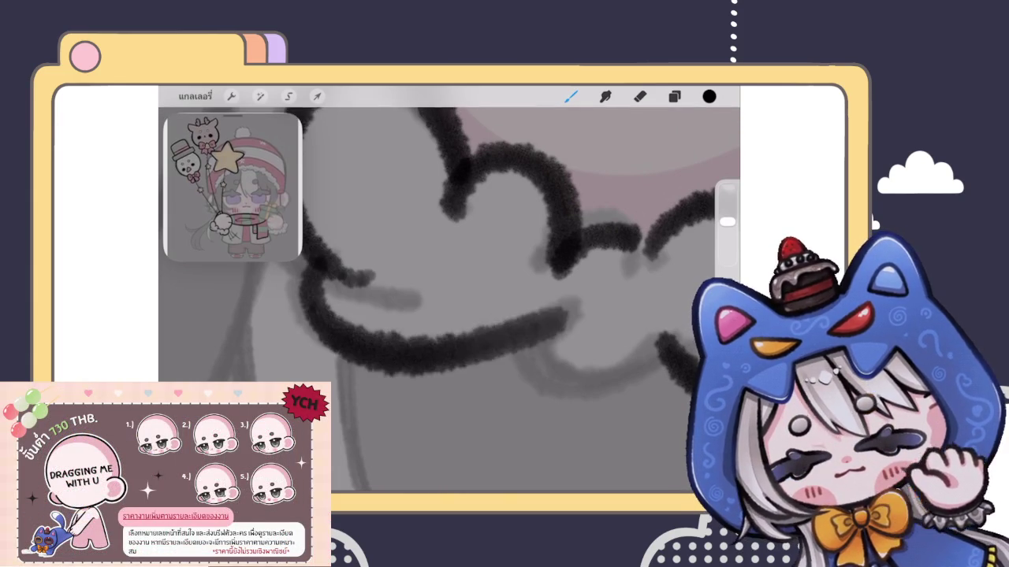
Keep retrying the lower curve until one clean scalloped stroke remains.
key(ctrl+z)
drag(304, 305, 496, 309)
drag(416, 293, 504, 367)
key(ctrl+z)
mouse_move(393, 277)
mouse_down()
mouse_move(378, 342)
mouse_move(481, 316)
mouse_up()
key(ctrl+z)
mouse_move(387, 269)
mouse_down()
mouse_move(371, 331)
mouse_move(480, 303)
mouse_up()
key(ctrl+z)
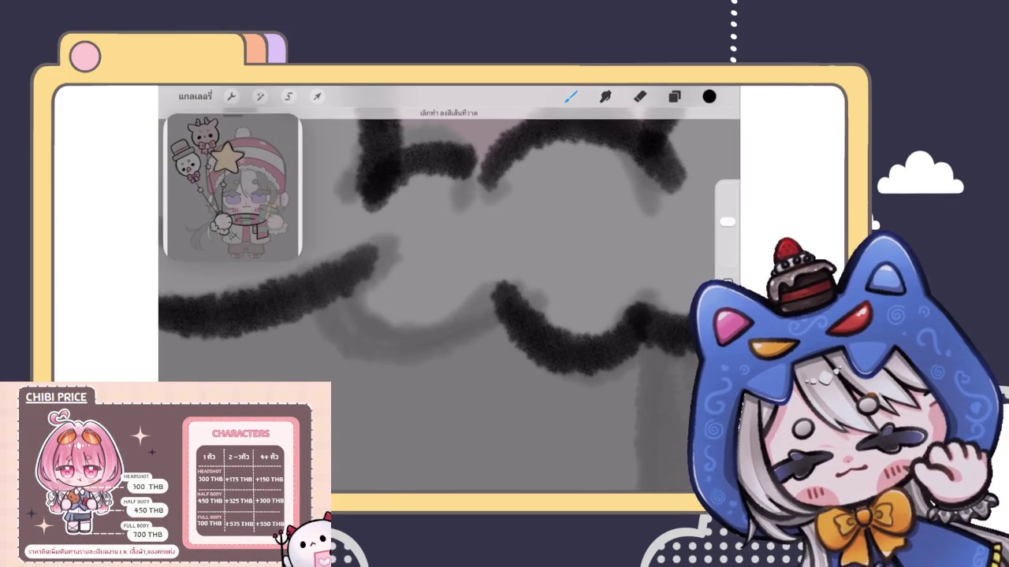
mouse_move(371, 250)
mouse_down()
mouse_move(450, 338)
mouse_move(496, 296)
mouse_up()
mouse_move(347, 260)
mouse_down()
mouse_move(342, 337)
mouse_move(492, 320)
mouse_up()
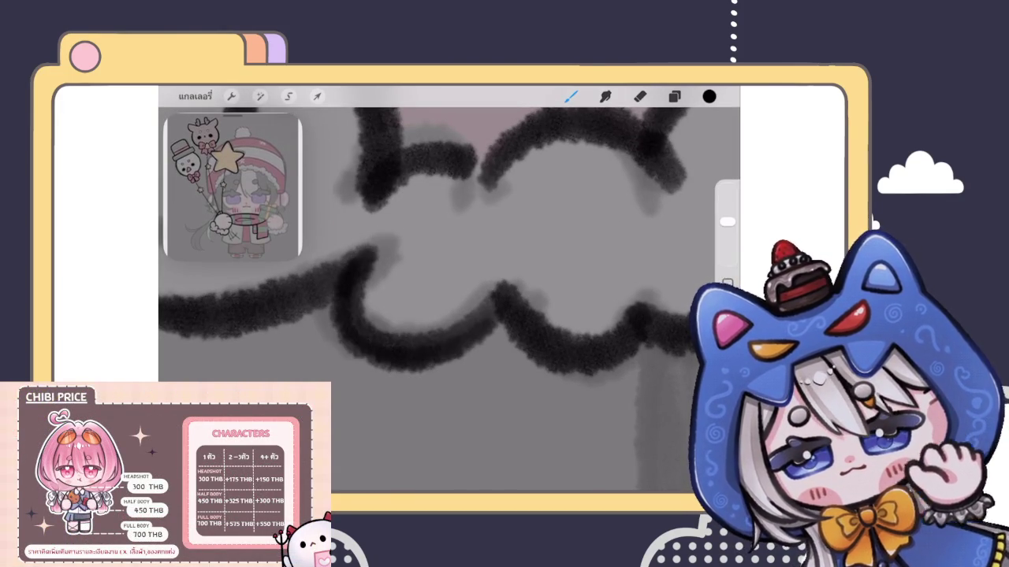
key(ctrl+z)
mouse_move(347, 260)
mouse_down()
mouse_move(378, 360)
mouse_move(442, 327)
mouse_up()
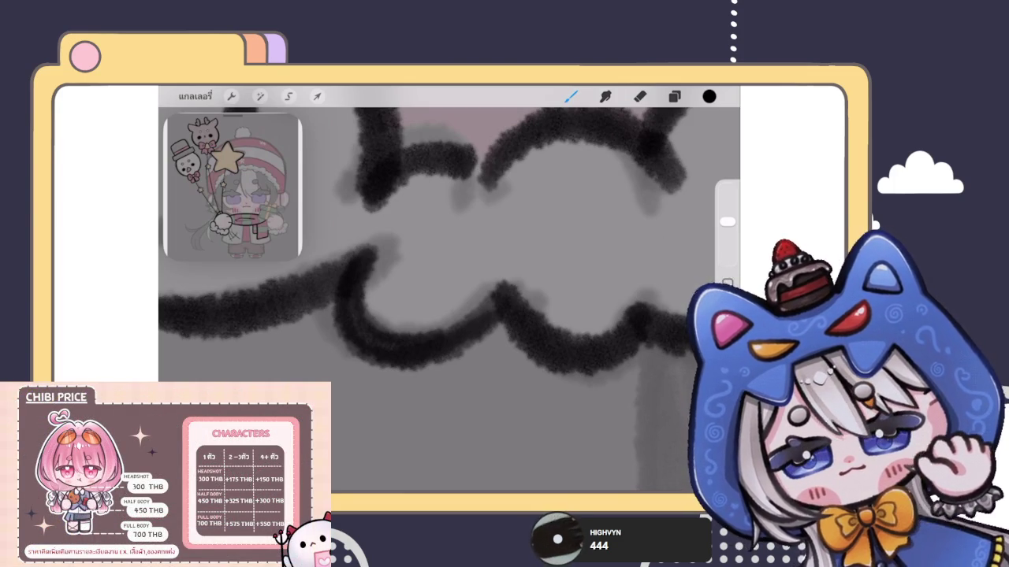
scroll(449, 299, down, 5)
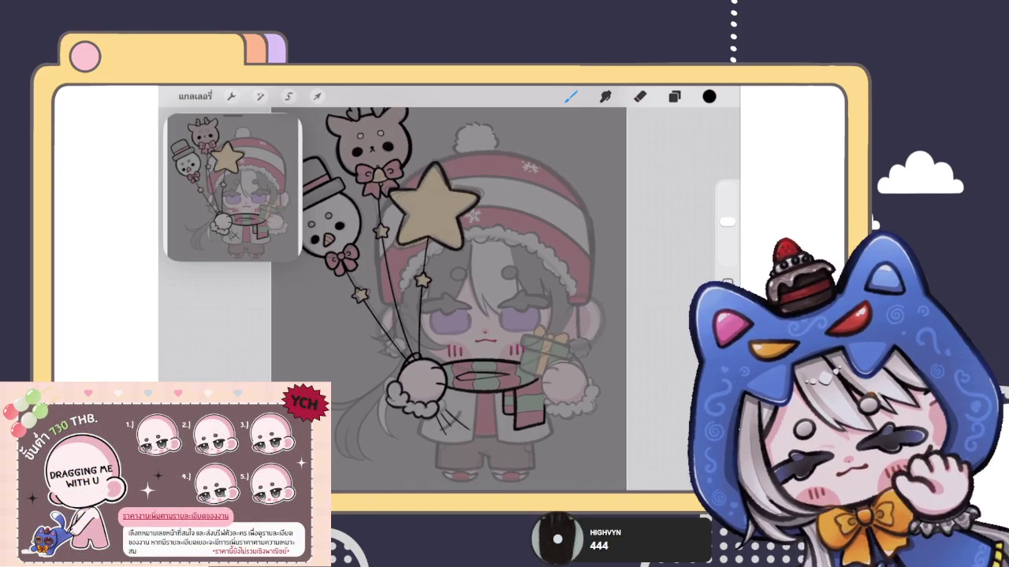
scroll(448, 289, down, 3)
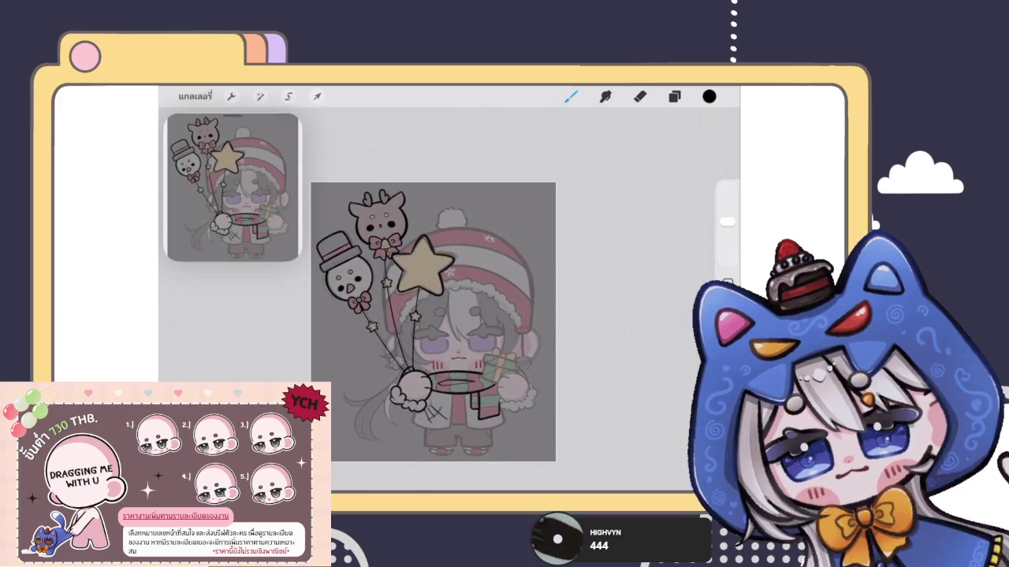
click(674, 96)
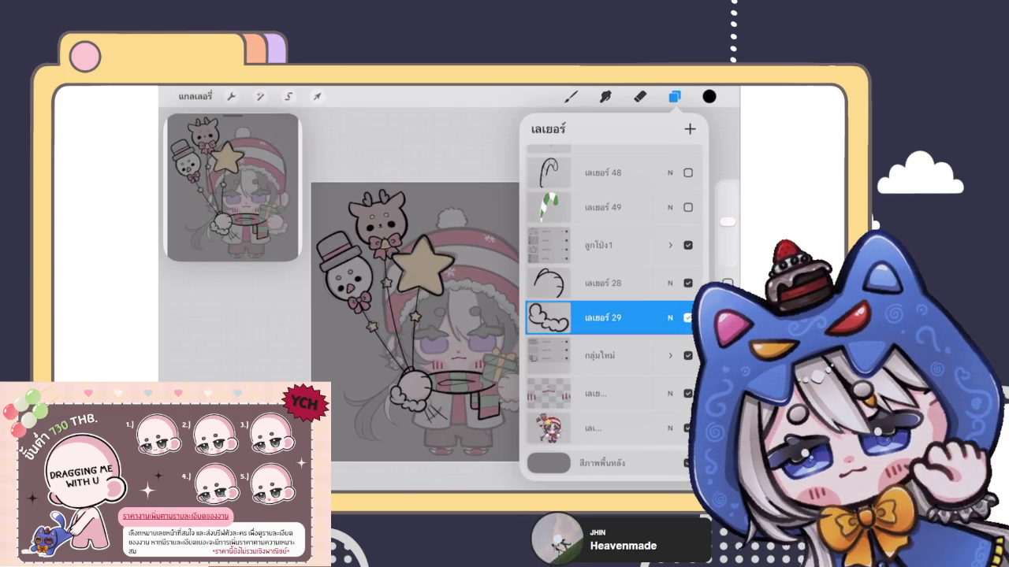
click(572, 97)
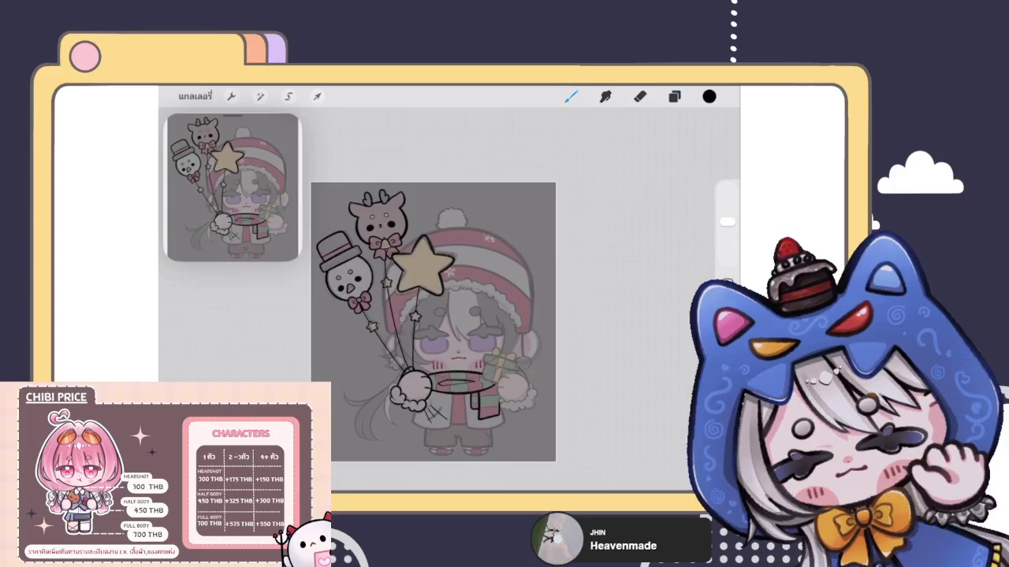
scroll(505, 299, up, 3)
scroll(473, 323, up, 5)
scroll(473, 324, up, 3)
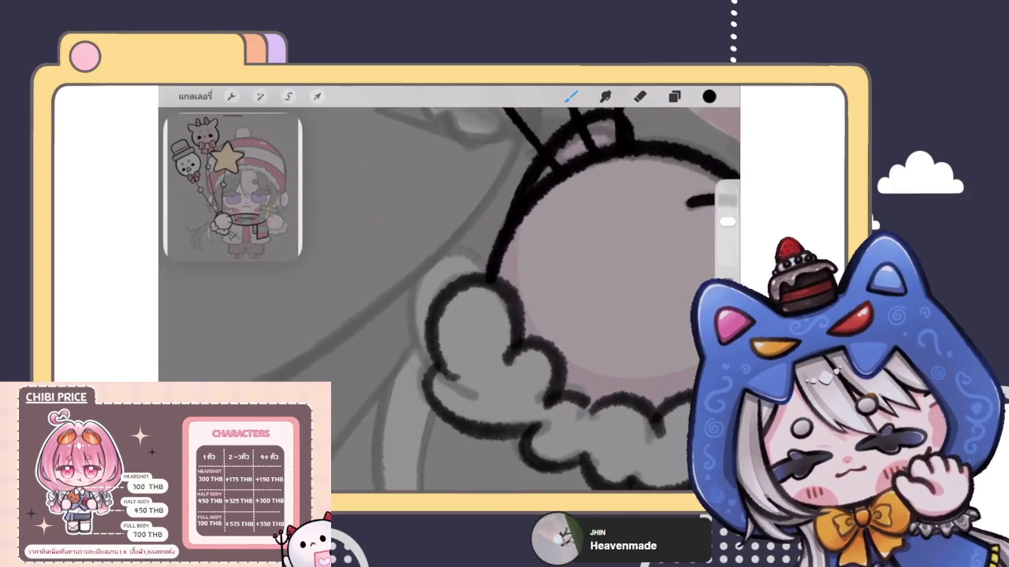
drag(448, 280, 488, 249)
scroll(488, 299, up, 3)
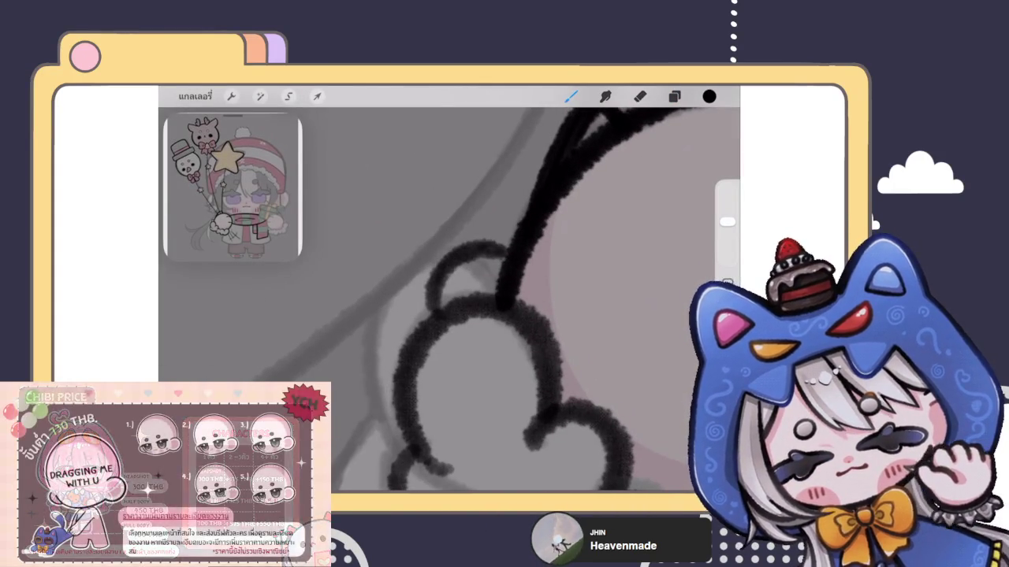
scroll(449, 300, down, 3)
scroll(450, 300, down, 3)
scroll(449, 299, up, 2)
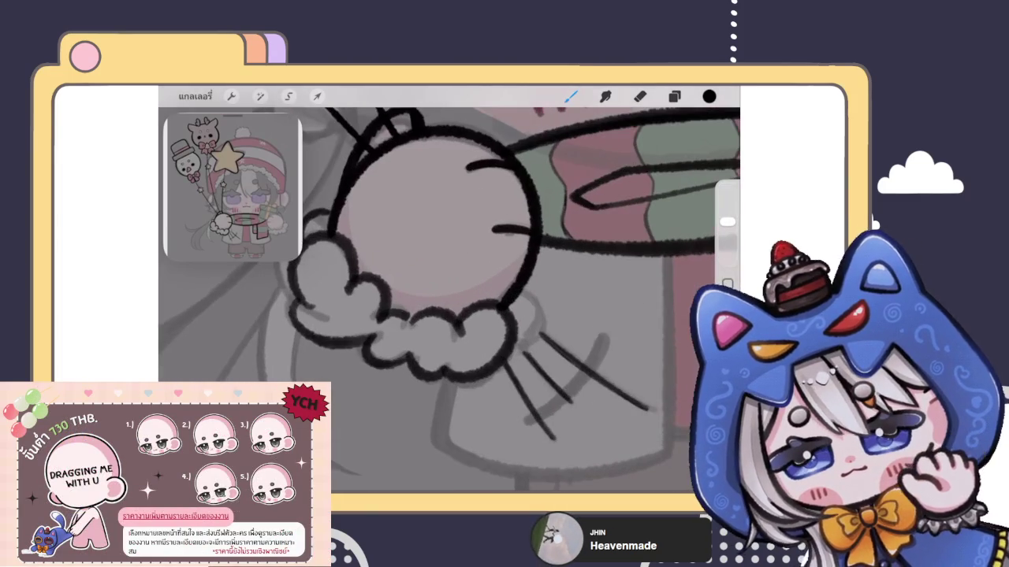
scroll(504, 252, up, 2)
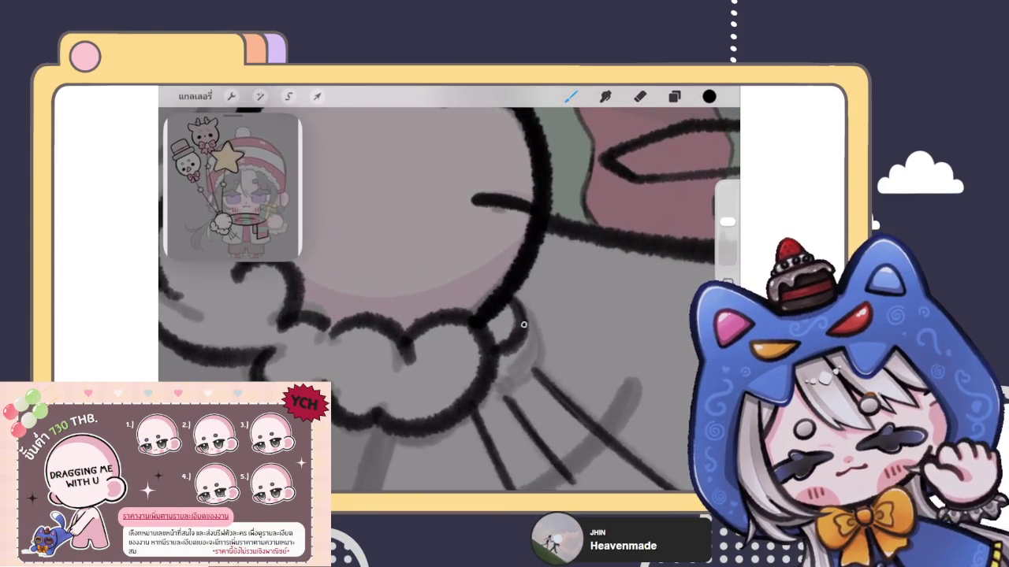
scroll(449, 299, down, 2)
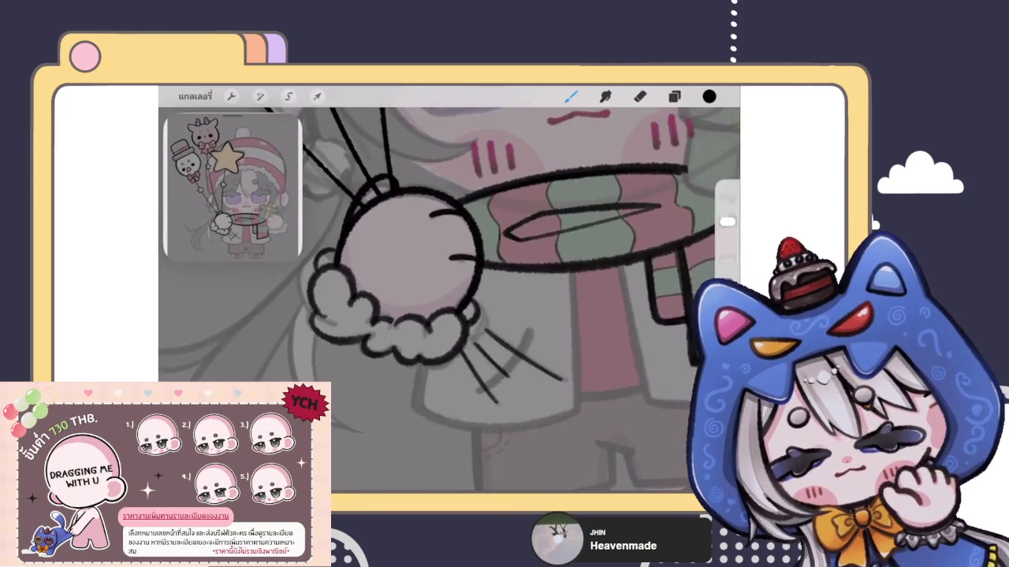
scroll(449, 299, down, 1)
scroll(442, 260, down, 2)
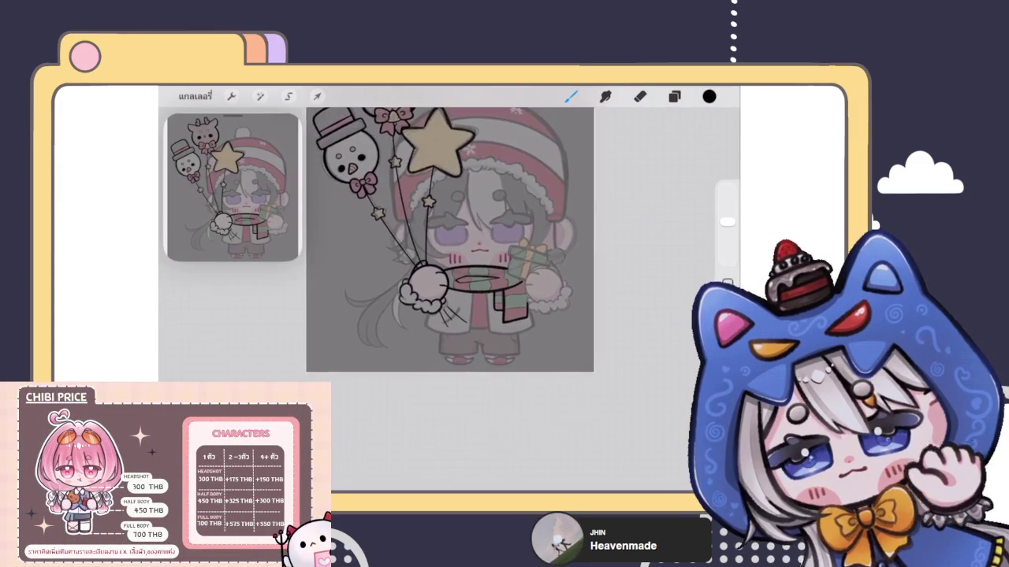
scroll(378, 252, up, 2)
Select hand outline layers 28 and 29, group them, and flatten the group.
click(674, 96)
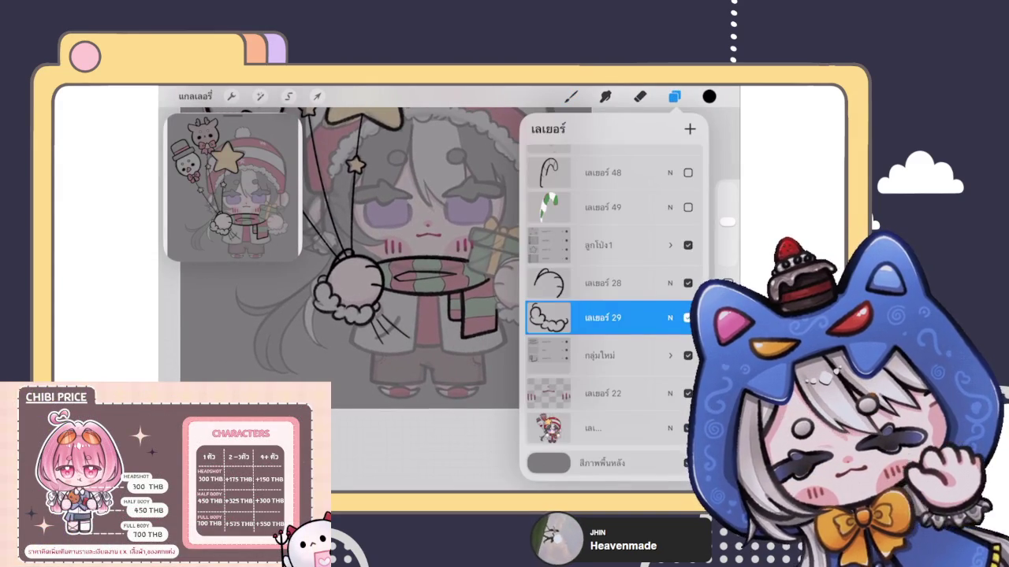
scroll(378, 253, down, 1)
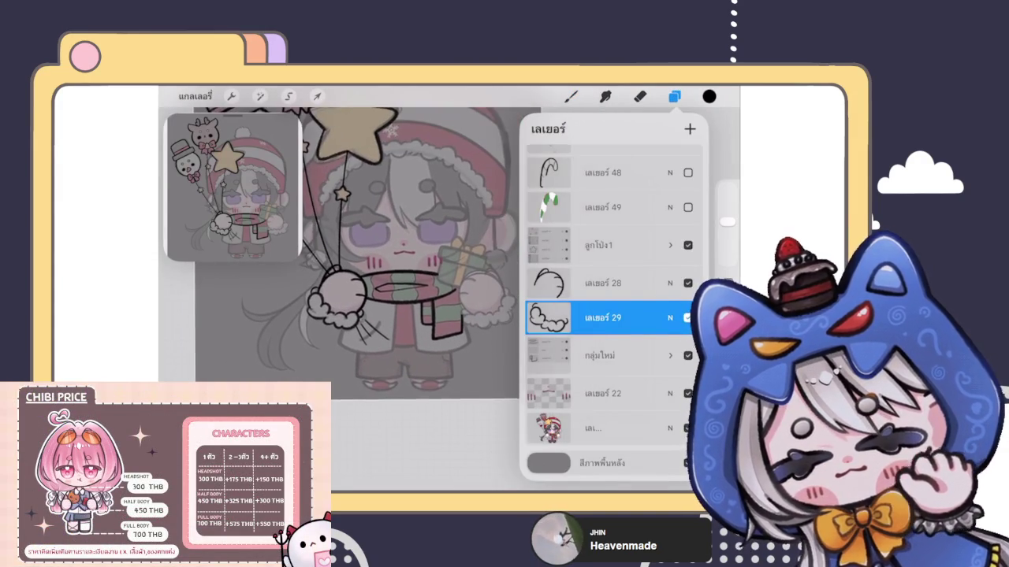
click(603, 283)
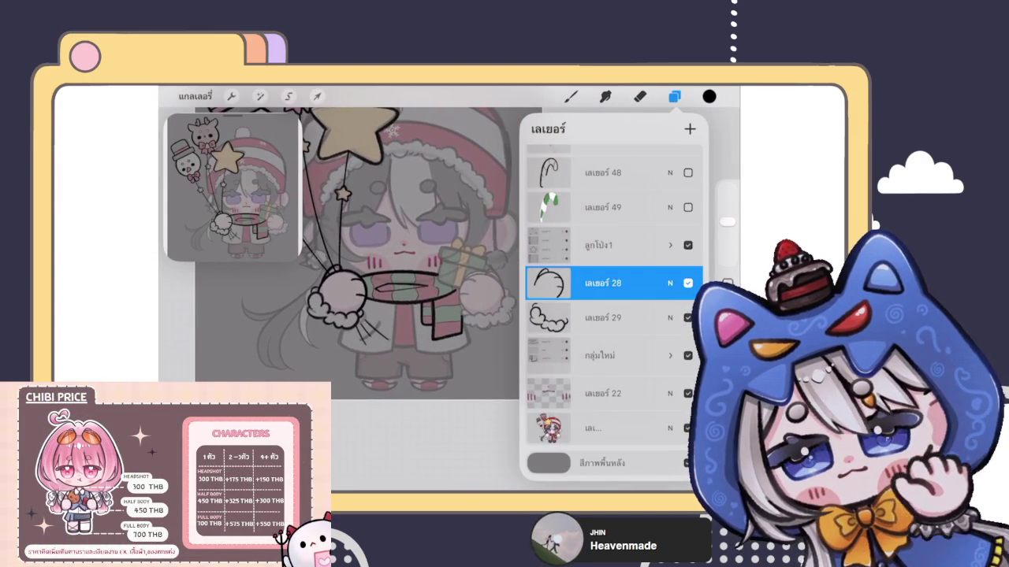
drag(662, 283, 583, 283)
drag(662, 283, 583, 283)
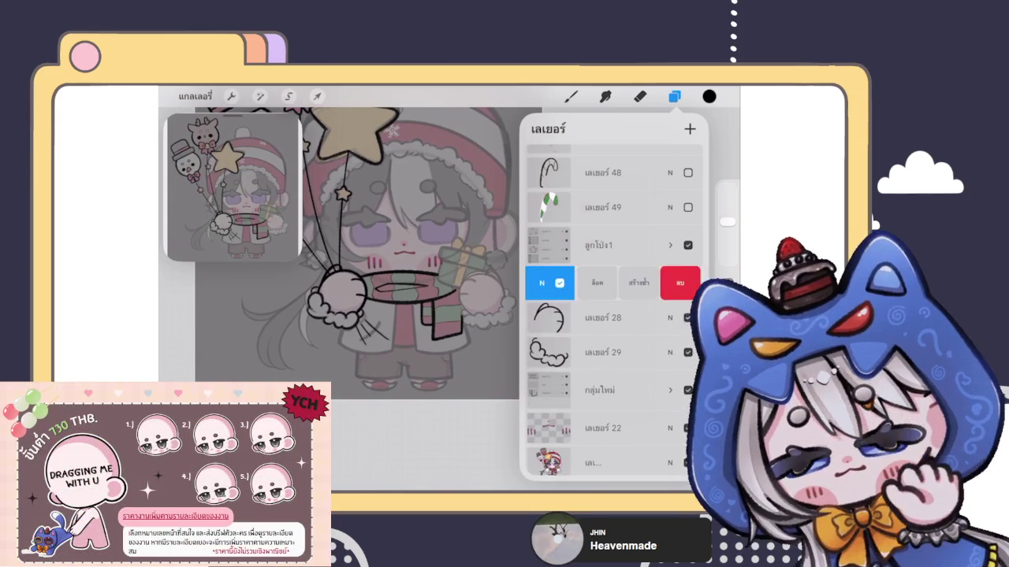
drag(567, 317, 647, 317)
click(685, 129)
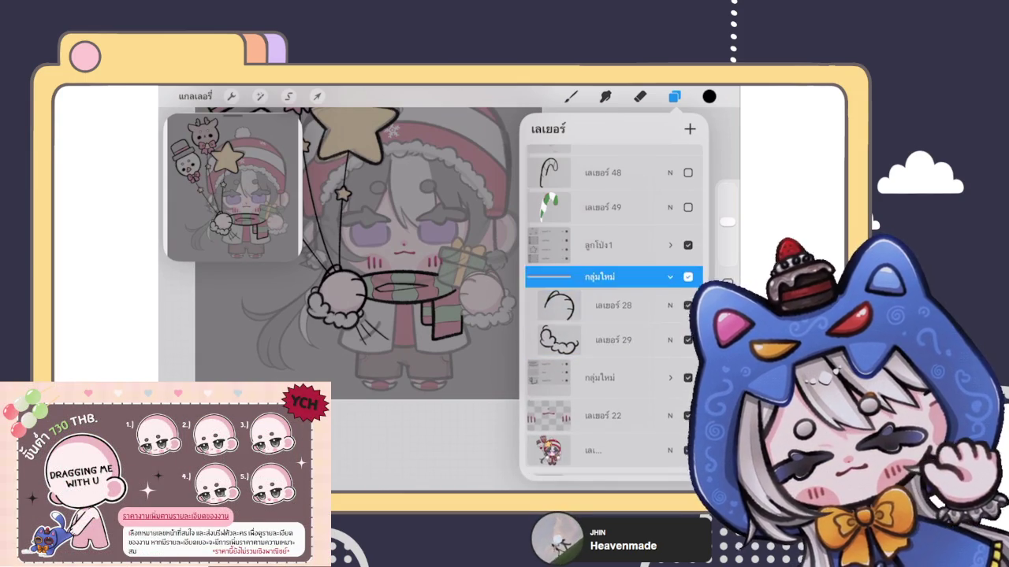
click(670, 283)
click(599, 315)
click(473, 323)
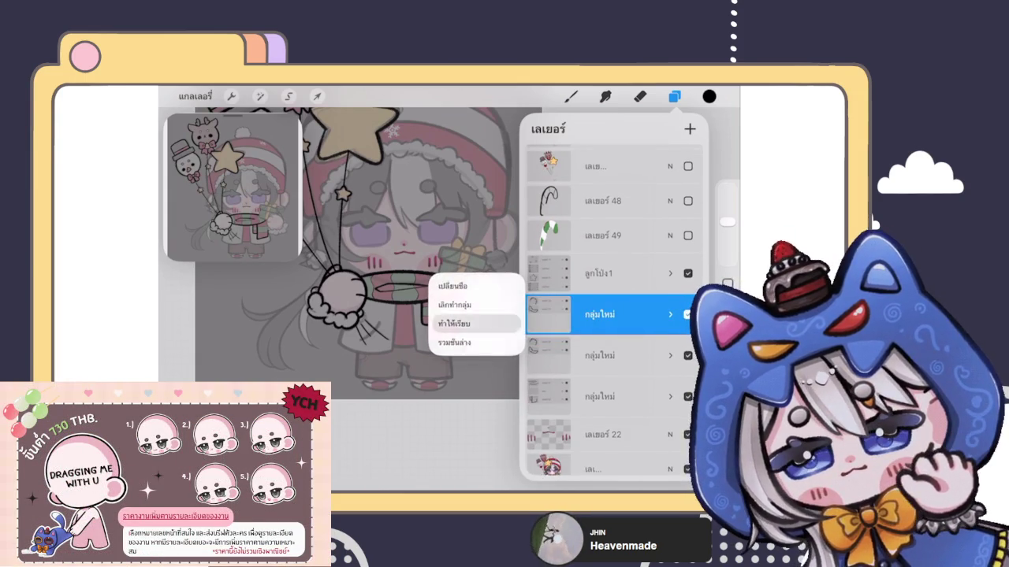
Split the group apart, stack the extra hand layer onto เลเยอร์ 28, and merge them.
click(599, 314)
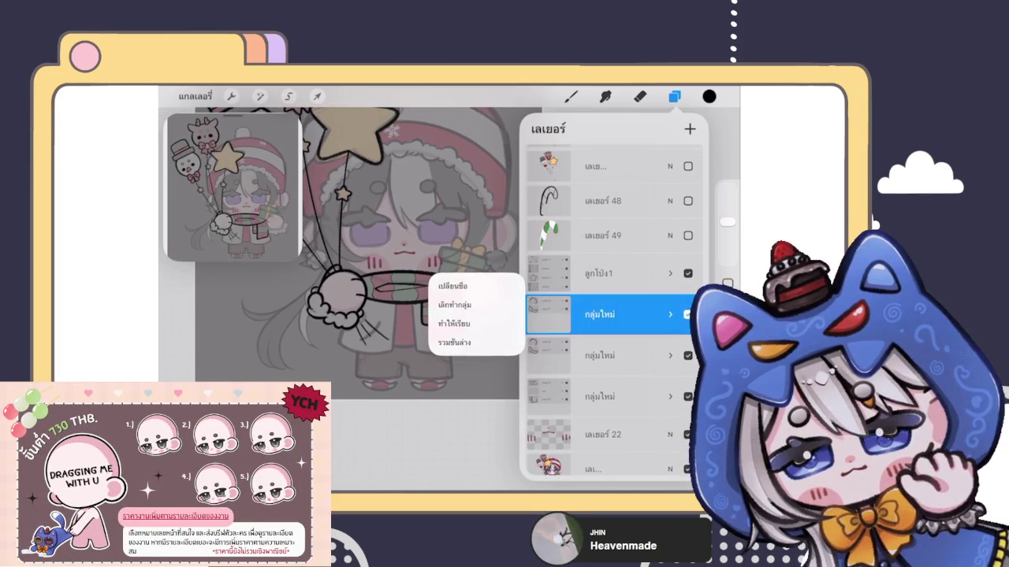
click(465, 339)
click(599, 384)
click(457, 374)
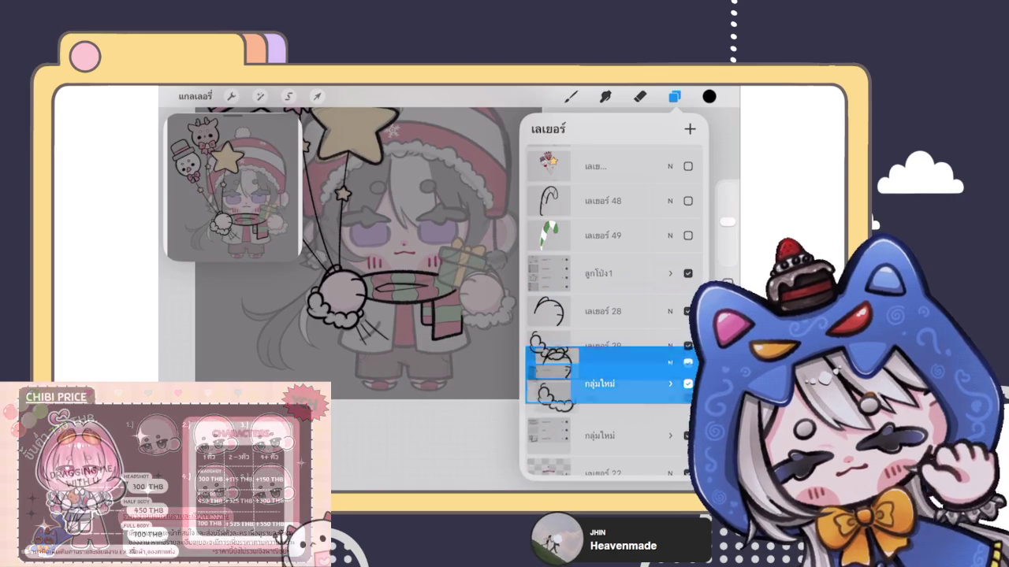
click(603, 311)
drag(548, 381, 548, 344)
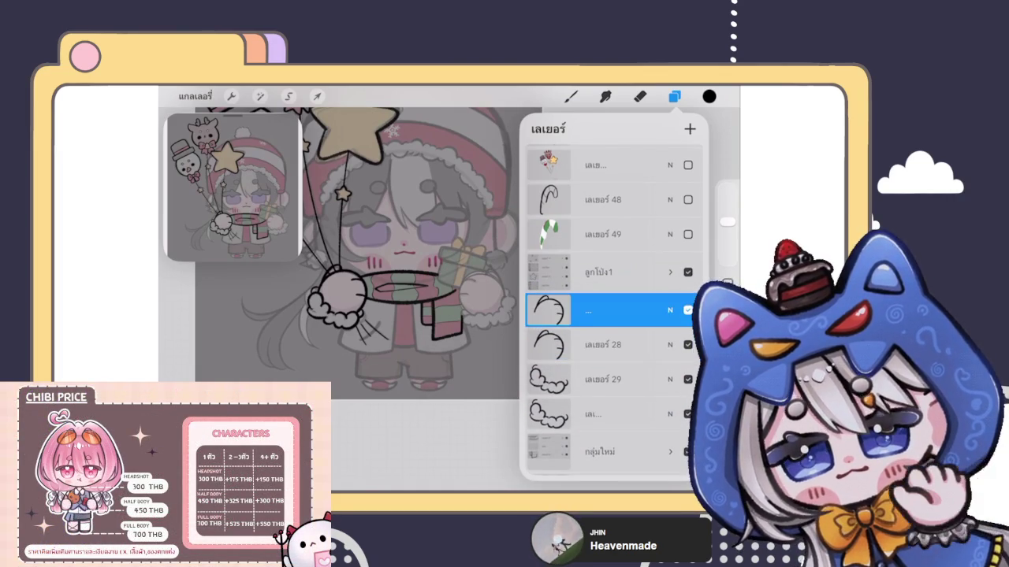
click(603, 344)
click(473, 390)
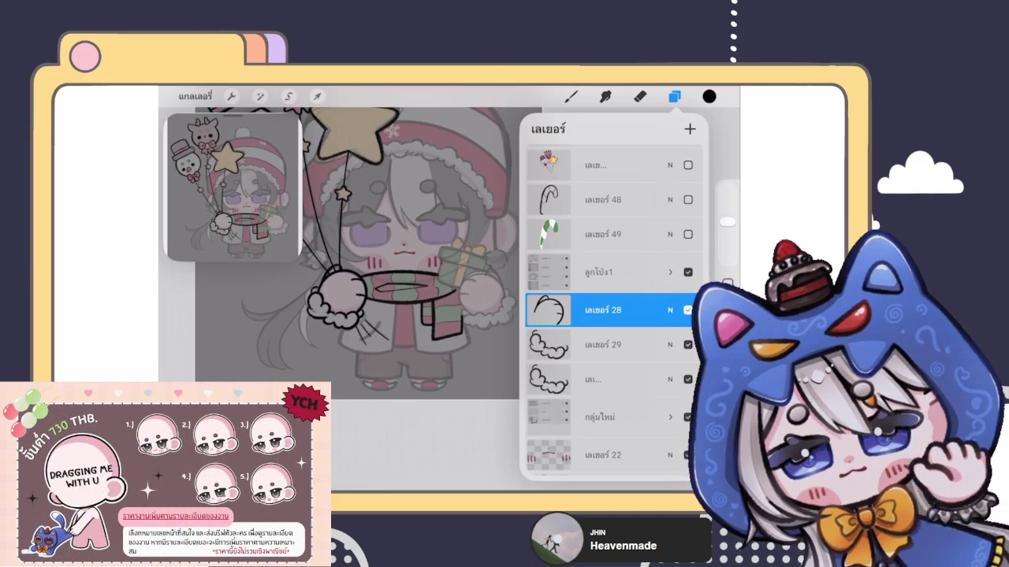
Duplicate the hand outline layer and flip the copy horizontally onto the right hand.
click(599, 309)
scroll(394, 276, up, 3)
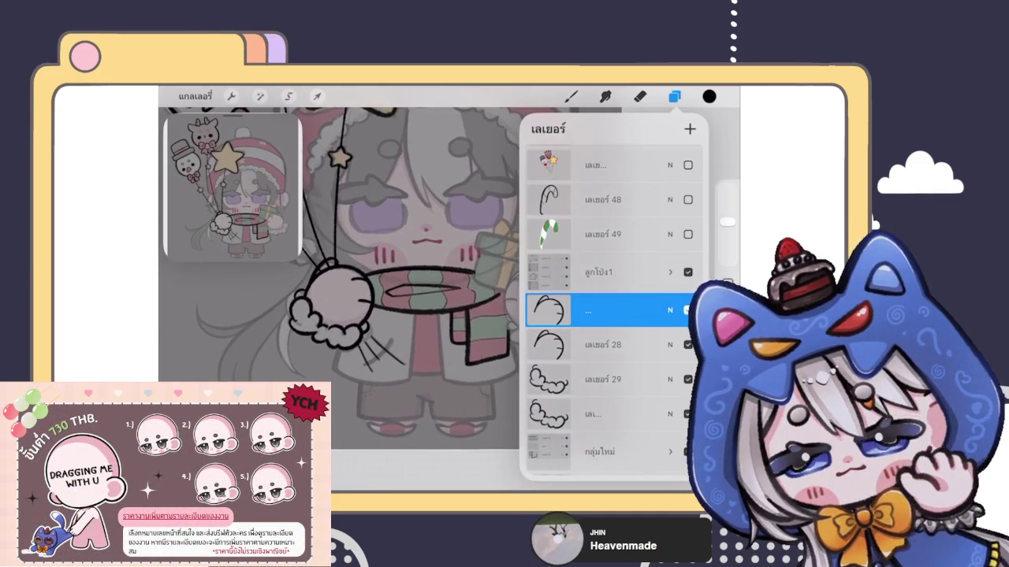
click(317, 96)
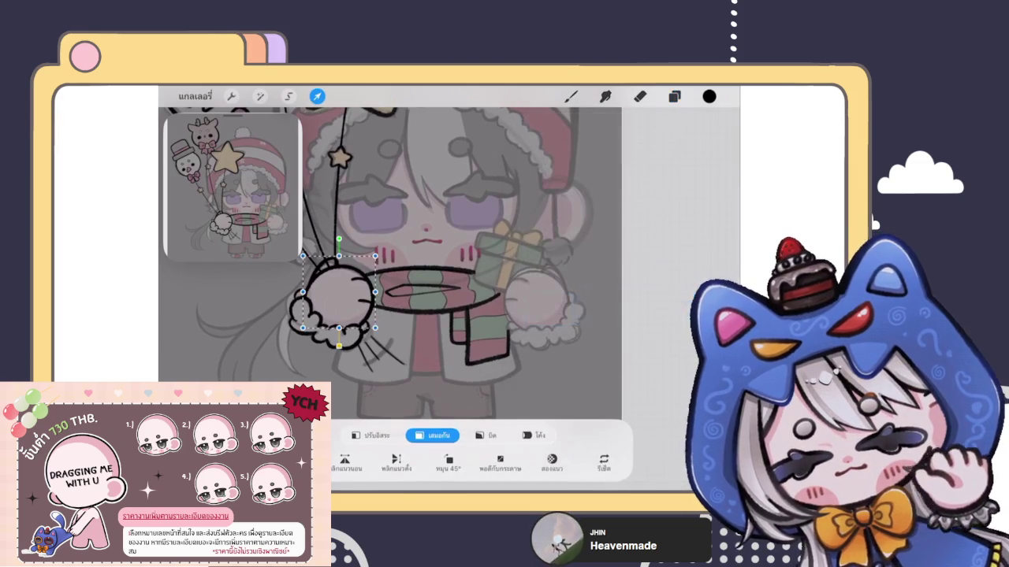
drag(327, 291, 534, 296)
Commit the transform and make first black passes along the cuff's lower curve.
click(571, 97)
scroll(449, 300, up, 5)
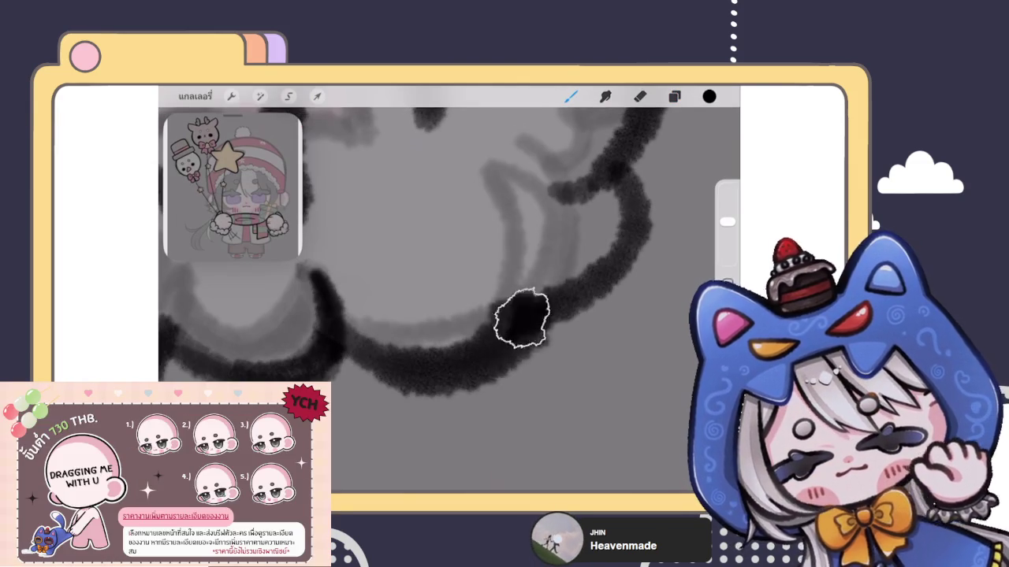
scroll(449, 300, down, 3)
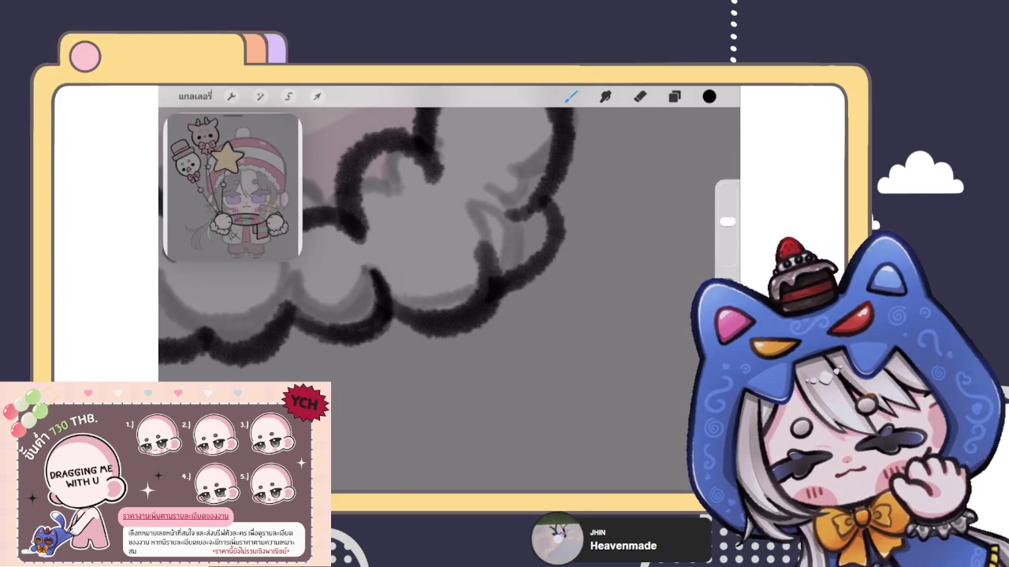
scroll(361, 318, up, 3)
key(ctrl+z)
drag(371, 340, 485, 251)
key(ctrl+z)
drag(370, 341, 482, 250)
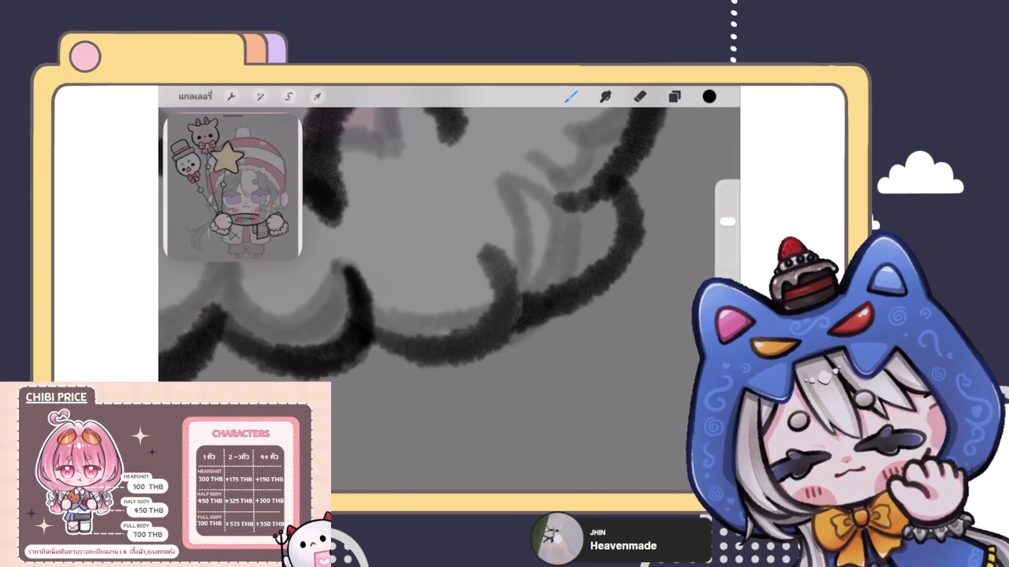
scroll(355, 237, down, 3)
scroll(355, 237, up, 3)
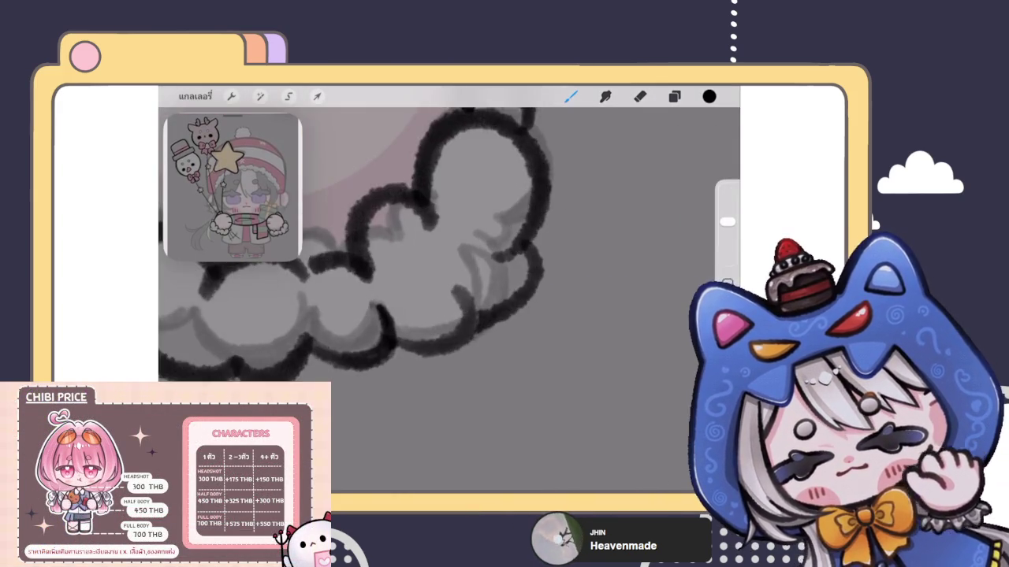
scroll(371, 260, up, 2)
Redraw the cuff's lower-edge stroke and erase its stray left tip with a smaller eraser.
key(ctrl+z)
mouse_move(379, 354)
mouse_down()
mouse_move(488, 347)
mouse_move(508, 288)
mouse_up()
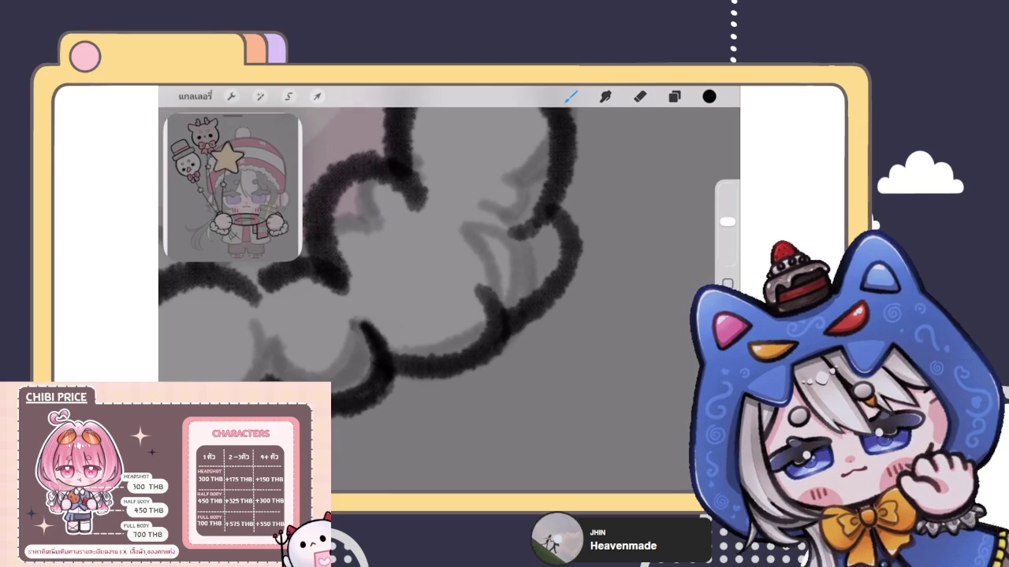
scroll(449, 300, up, 2)
key(ctrl+z)
drag(382, 380, 354, 322)
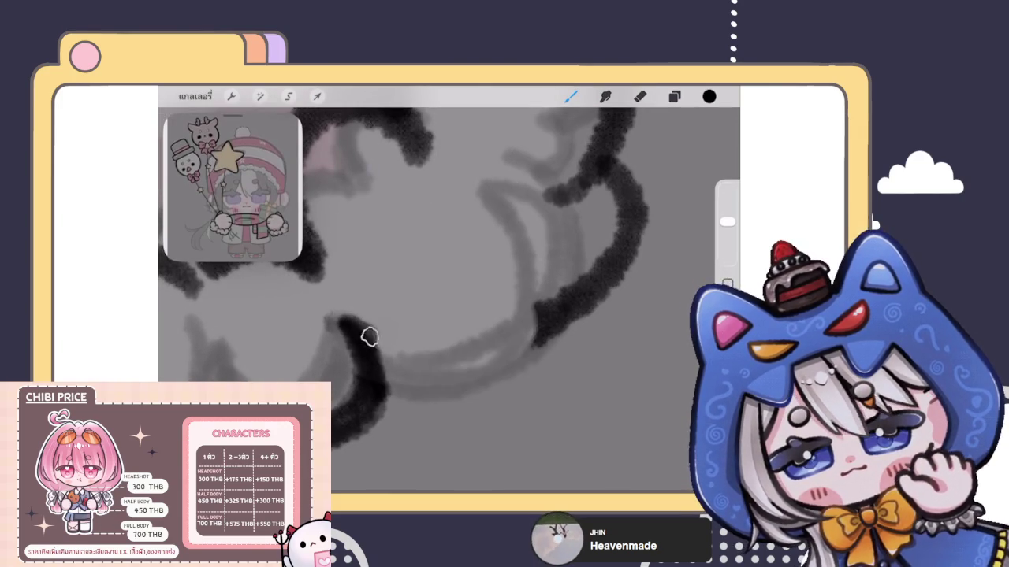
scroll(441, 315, up, 2)
key(e)
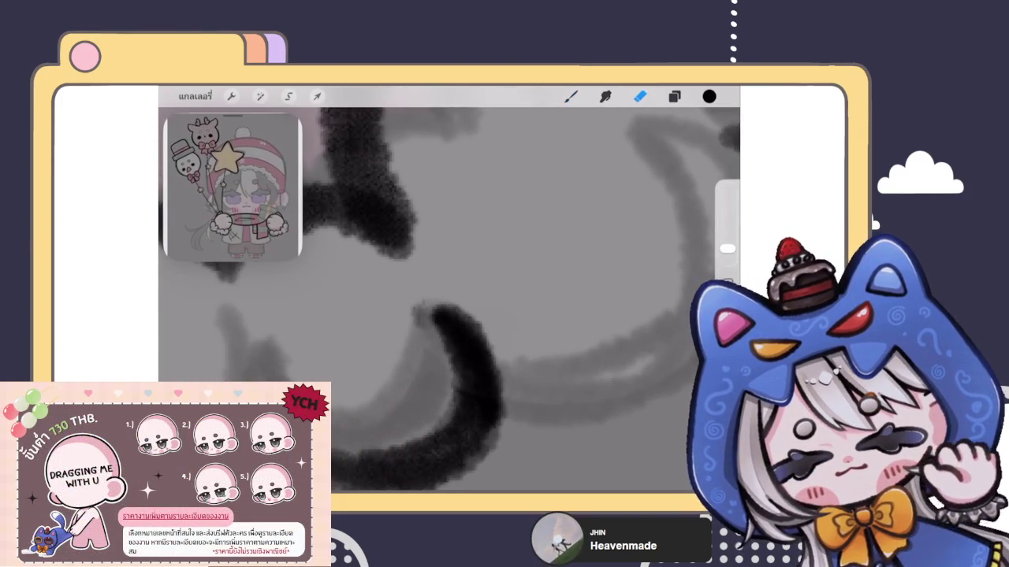
drag(727, 248, 727, 252)
drag(417, 311, 386, 345)
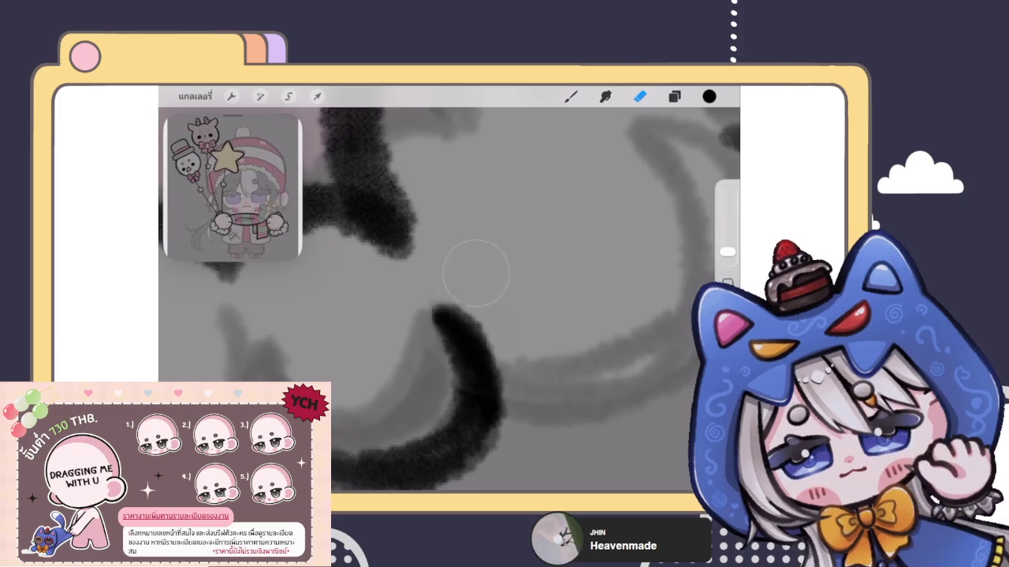
scroll(465, 273, down, 2)
scroll(465, 273, down, 1)
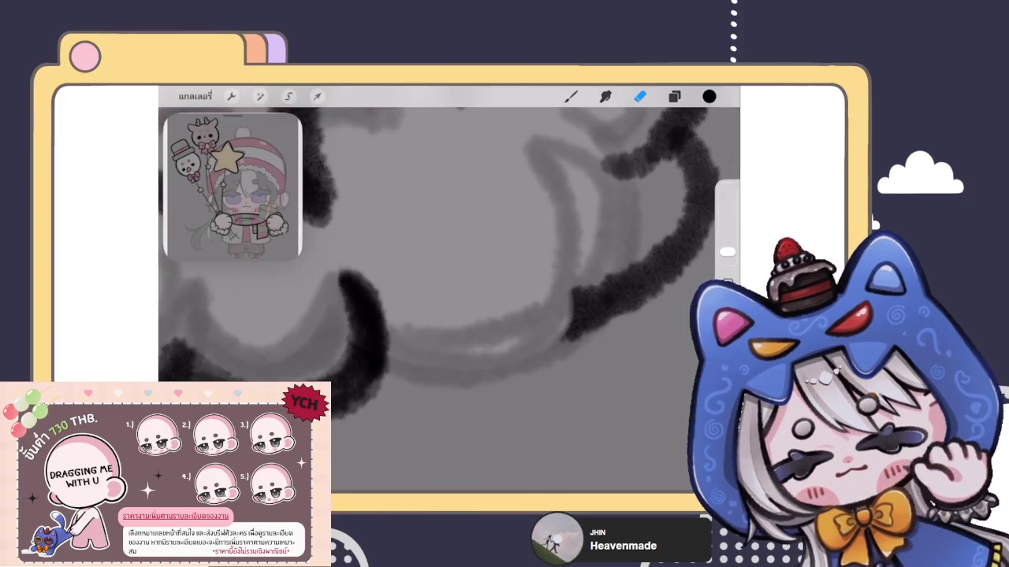
key(b)
Retry the black lower-curve stroke across the cuff several times, undoing each attempt.
mouse_move(382, 371)
mouse_down()
mouse_move(567, 300)
mouse_move(583, 208)
mouse_up()
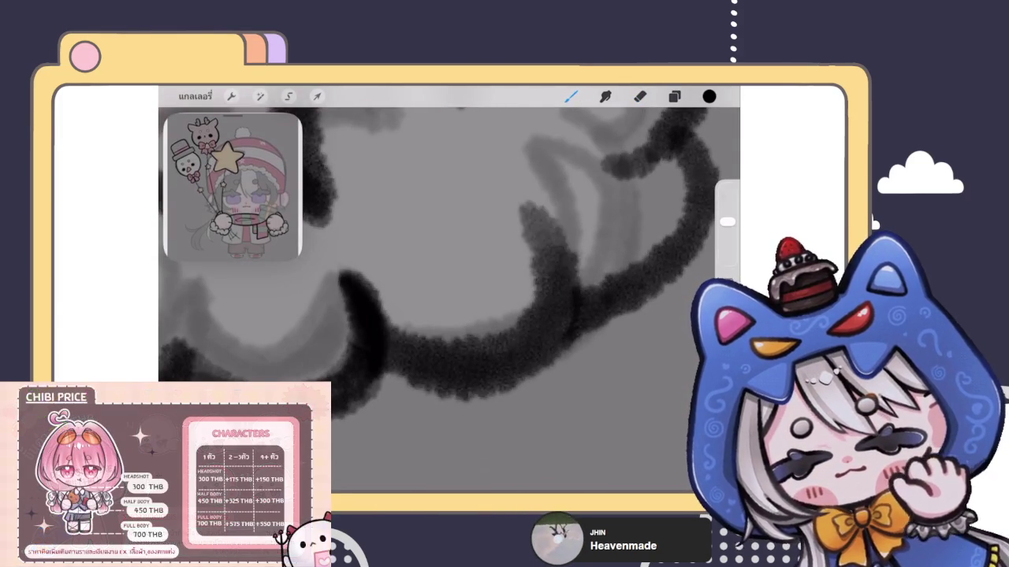
key(ctrl+z)
drag(371, 328, 579, 232)
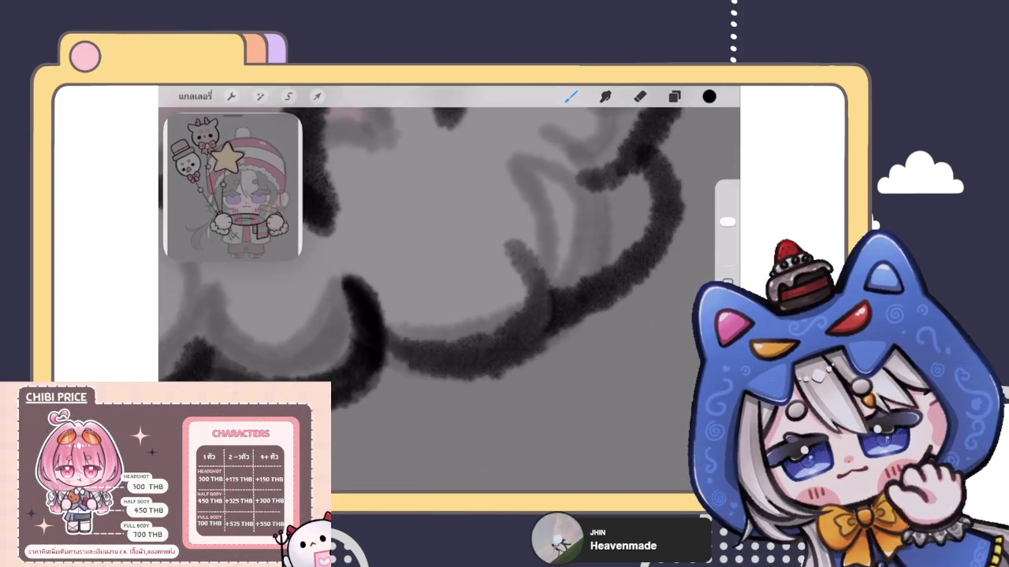
key(ctrl+z)
mouse_move(339, 366)
mouse_down()
mouse_move(524, 295)
mouse_move(543, 213)
mouse_up()
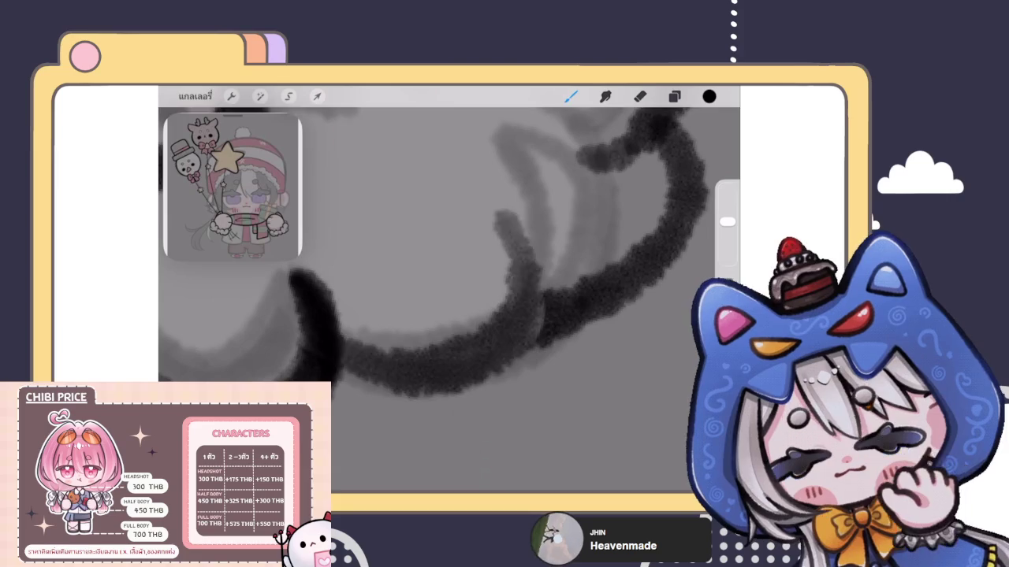
key(ctrl+z)
mouse_move(339, 351)
mouse_down()
mouse_move(511, 339)
mouse_move(544, 252)
mouse_up()
key(ctrl+z)
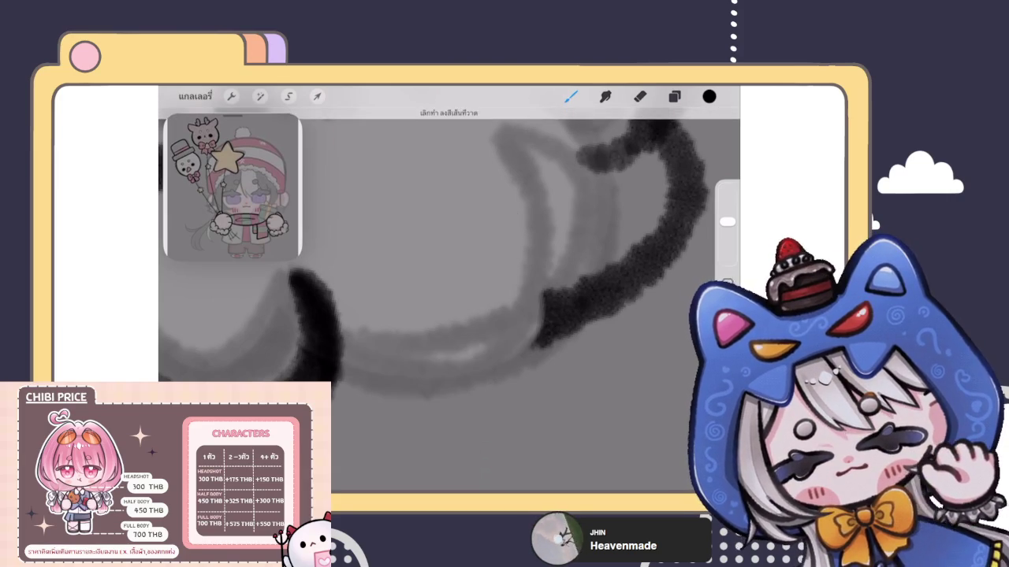
Keep redrawing the lower curve so it rises up the cuff's right side.
drag(339, 354, 499, 234)
key(ctrl+z)
drag(322, 334, 543, 241)
key(ctrl+z)
drag(323, 337, 517, 228)
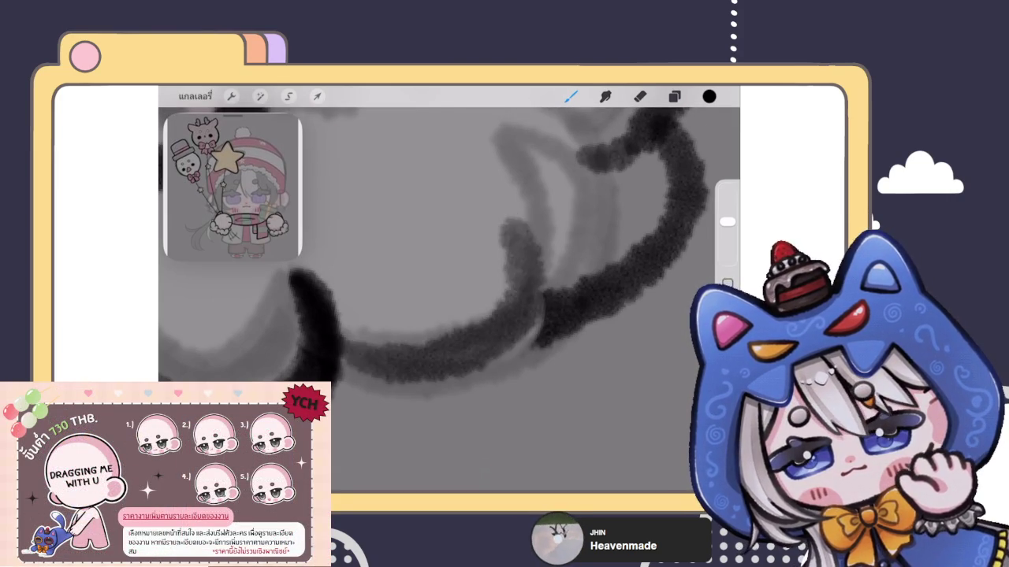
key(ctrl+z)
mouse_move(323, 337)
mouse_down()
mouse_move(444, 367)
mouse_move(516, 219)
mouse_up()
Settle on a final short lower-curve stroke after more redraws, then reposition the canvas.
mouse_move(339, 358)
mouse_down()
mouse_move(534, 292)
mouse_move(516, 221)
mouse_up()
key(ctrl+z)
mouse_move(339, 359)
mouse_down()
mouse_move(529, 305)
mouse_move(516, 221)
mouse_up()
key(ctrl+z)
mouse_move(339, 364)
mouse_down()
mouse_move(540, 302)
mouse_move(517, 236)
mouse_up()
key(ctrl+z)
drag(339, 363, 520, 247)
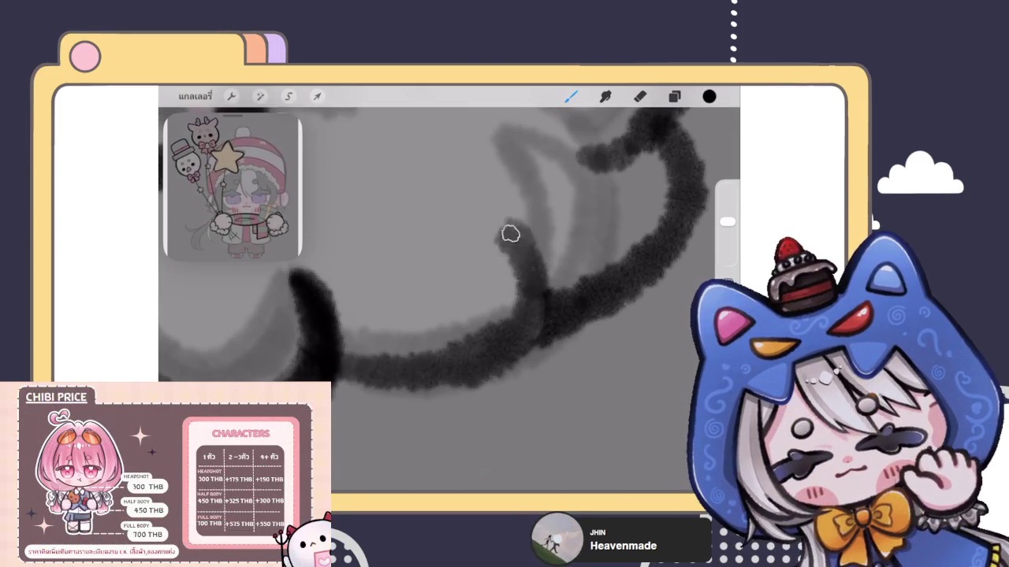
key(ctrl+z)
mouse_move(339, 363)
mouse_down()
mouse_move(416, 367)
mouse_move(498, 235)
mouse_up()
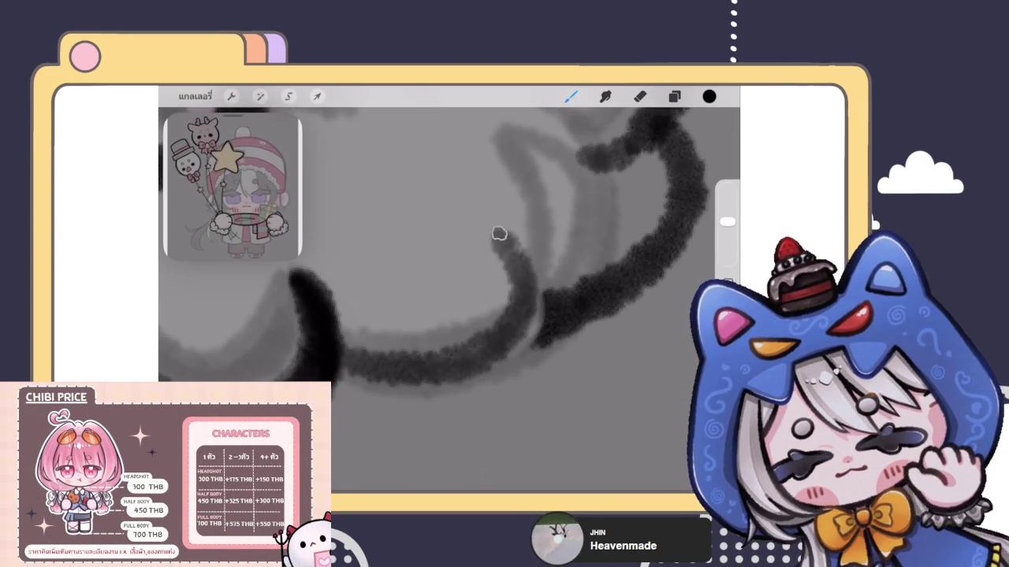
key(ctrl+z)
mouse_move(339, 362)
mouse_down()
mouse_move(519, 257)
mouse_move(495, 234)
mouse_move(374, 229)
mouse_up()
key(e)
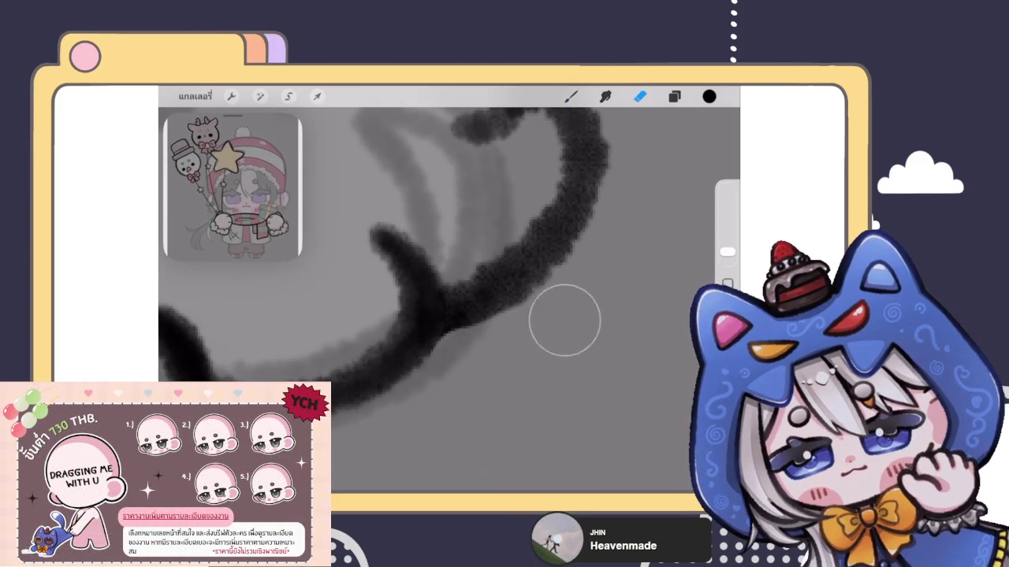
key(b)
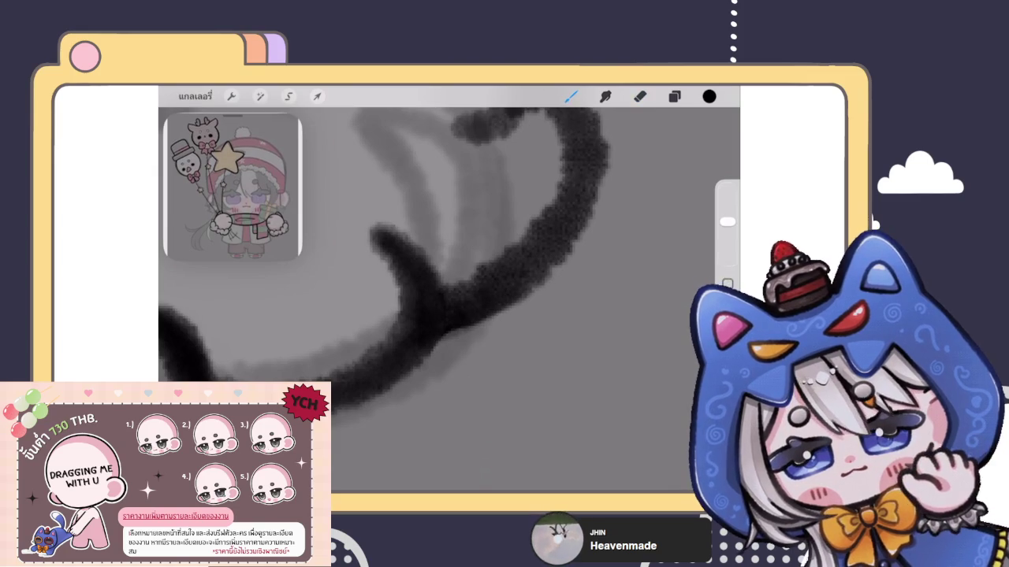
drag(448, 323, 434, 327)
Zoom in on the cuff and erase the stray and diagonal black strokes.
scroll(351, 236, down, 3)
scroll(351, 236, down, 3)
scroll(350, 237, down, 3)
scroll(351, 236, down, 2)
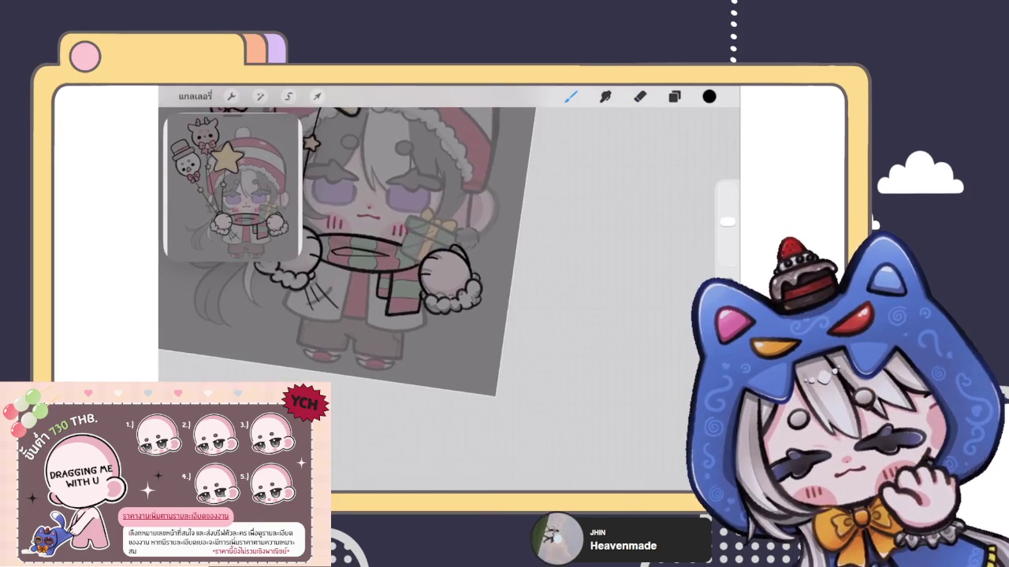
scroll(441, 275, up, 3)
scroll(441, 237, up, 3)
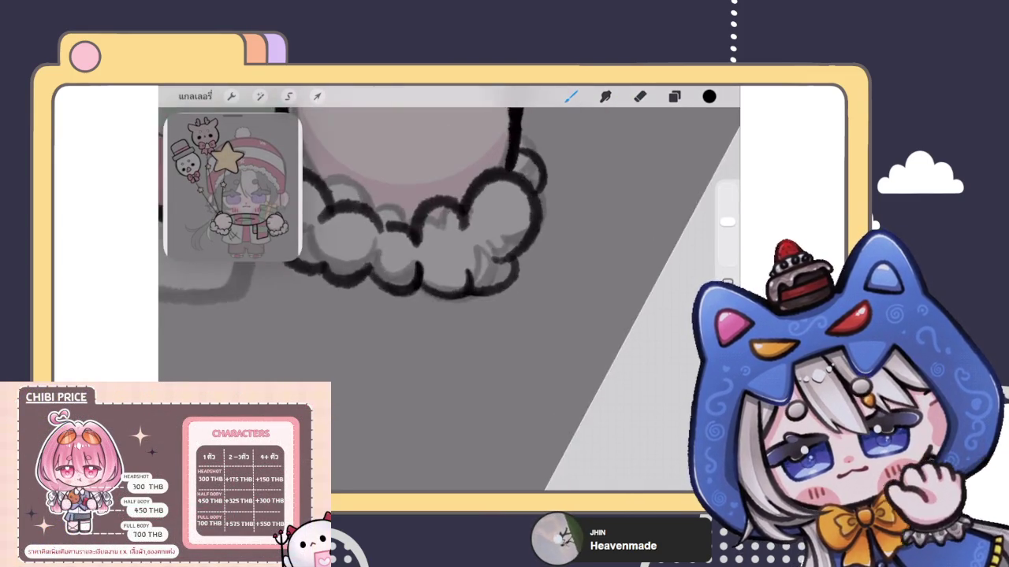
scroll(442, 237, up, 3)
scroll(442, 252, up, 3)
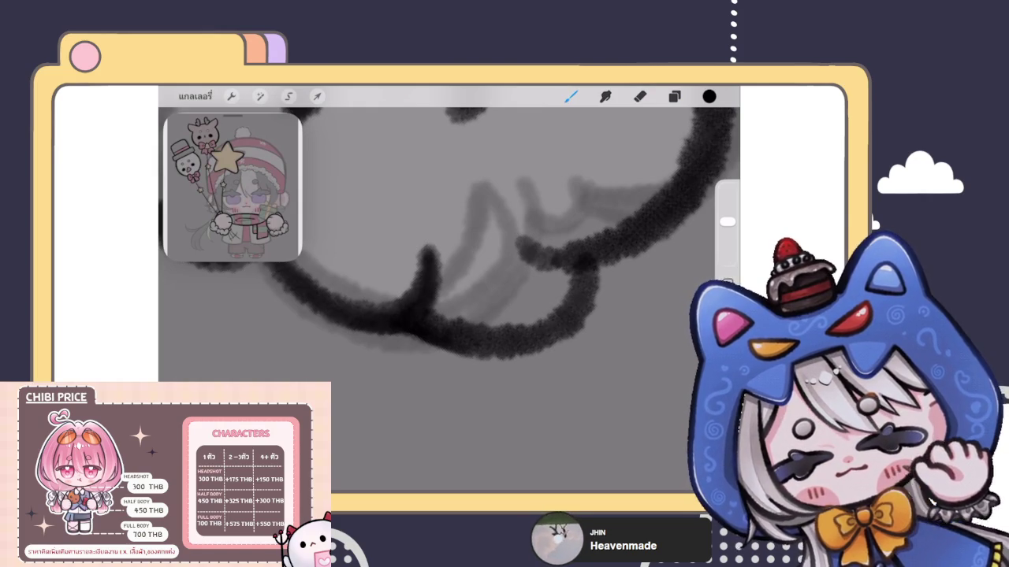
scroll(442, 252, up, 3)
scroll(441, 253, up, 2)
key(e)
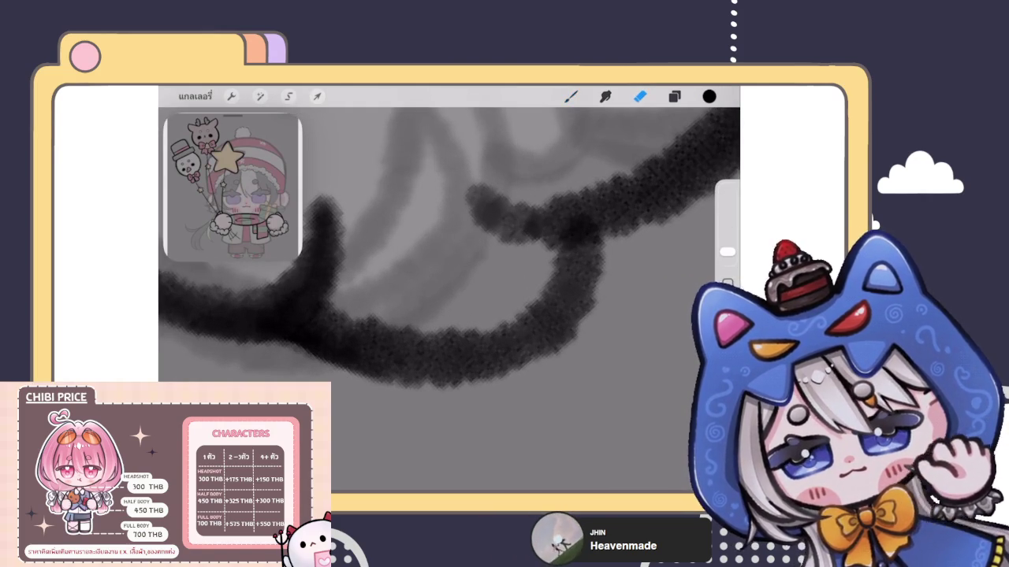
mouse_move(343, 383)
mouse_down()
mouse_move(322, 365)
mouse_move(379, 315)
mouse_up()
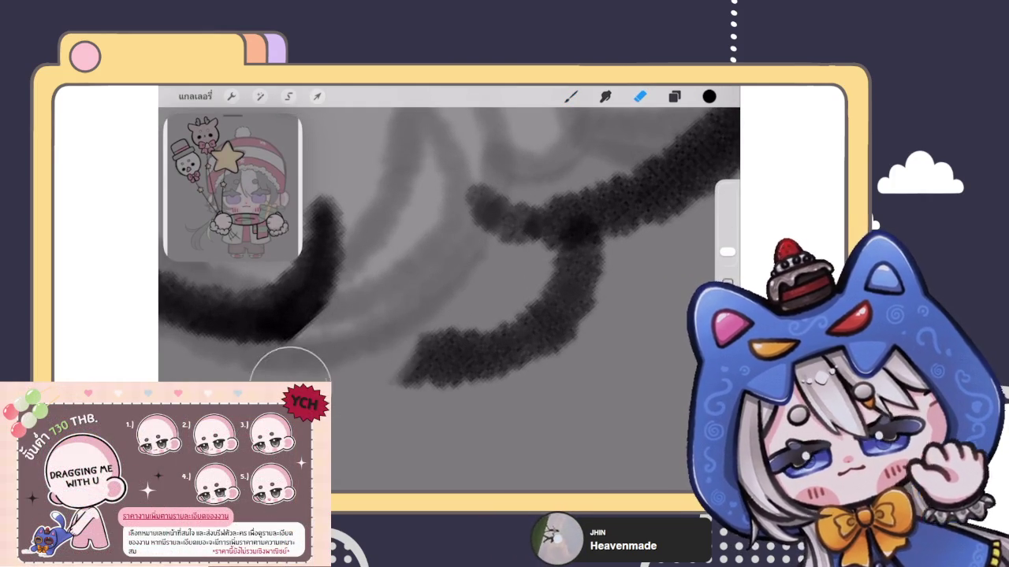
mouse_move(275, 367)
mouse_down()
mouse_move(484, 345)
mouse_move(612, 279)
mouse_move(533, 285)
mouse_move(581, 282)
mouse_up()
Retrace the U-shaped lower cuff line several times in solid black with the brush.
drag(727, 253, 727, 222)
click(570, 96)
mouse_move(321, 249)
mouse_down()
mouse_move(349, 333)
mouse_move(504, 226)
mouse_move(516, 237)
mouse_up()
mouse_move(417, 339)
mouse_down()
mouse_move(367, 342)
mouse_move(524, 236)
mouse_up()
drag(358, 322, 520, 245)
mouse_move(316, 323)
mouse_down()
mouse_move(401, 350)
mouse_move(520, 236)
mouse_up()
scroll(442, 299, down, 5)
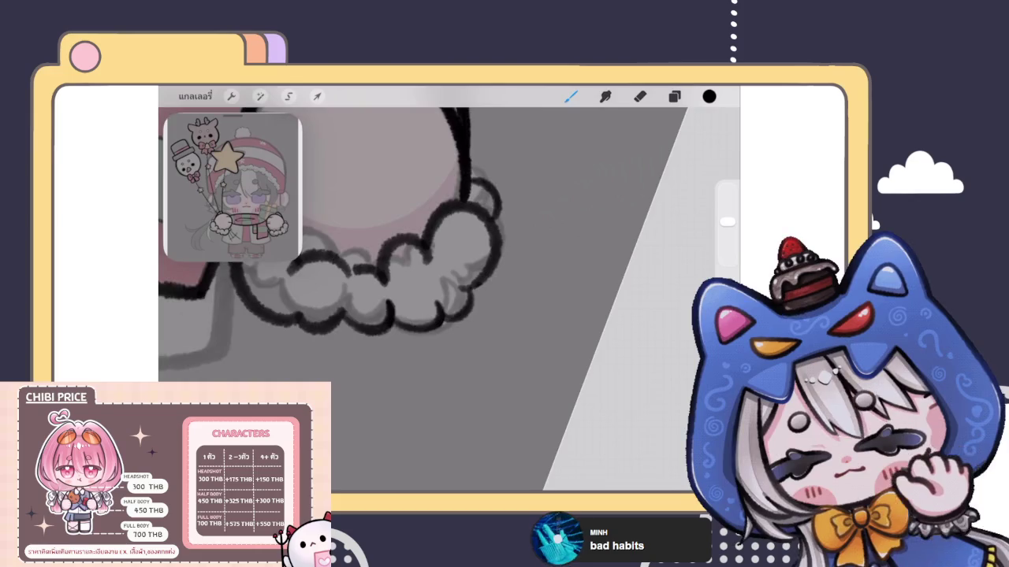
scroll(339, 252, down, 3)
scroll(338, 252, down, 3)
scroll(386, 244, down, 2)
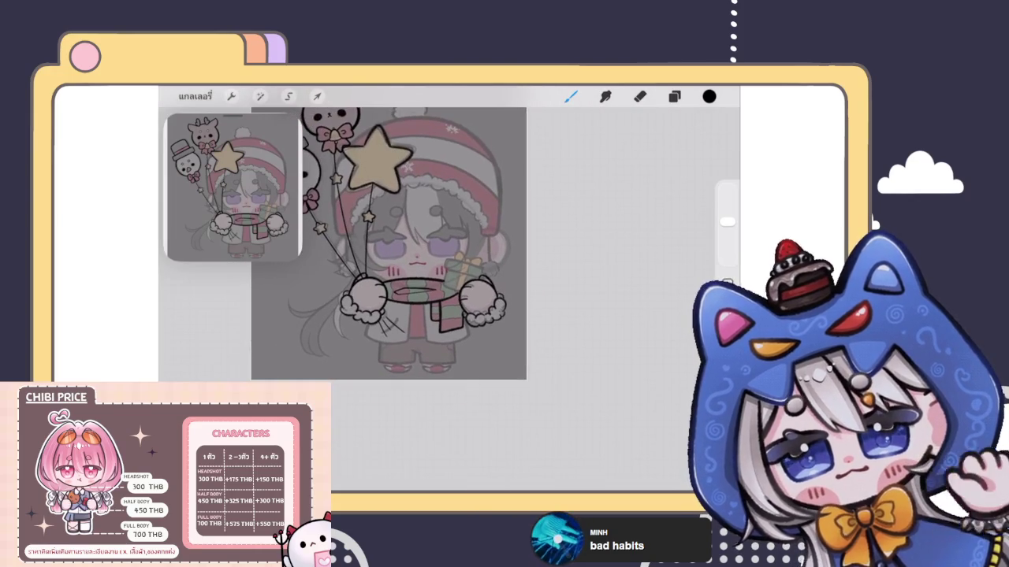
scroll(386, 245, up, 3)
Merge เลเยอร์ 29 down into the layer below with รวมล่าง.
scroll(386, 244, up, 2)
click(674, 96)
click(548, 309)
click(456, 392)
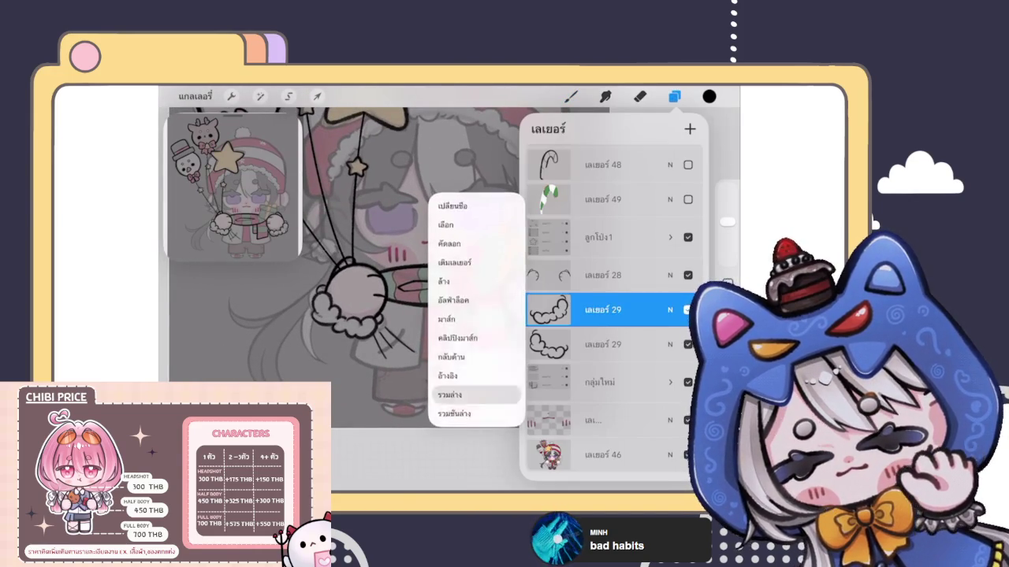
Check the merged layer's blend mode and options, then recheck the layers list.
click(669, 318)
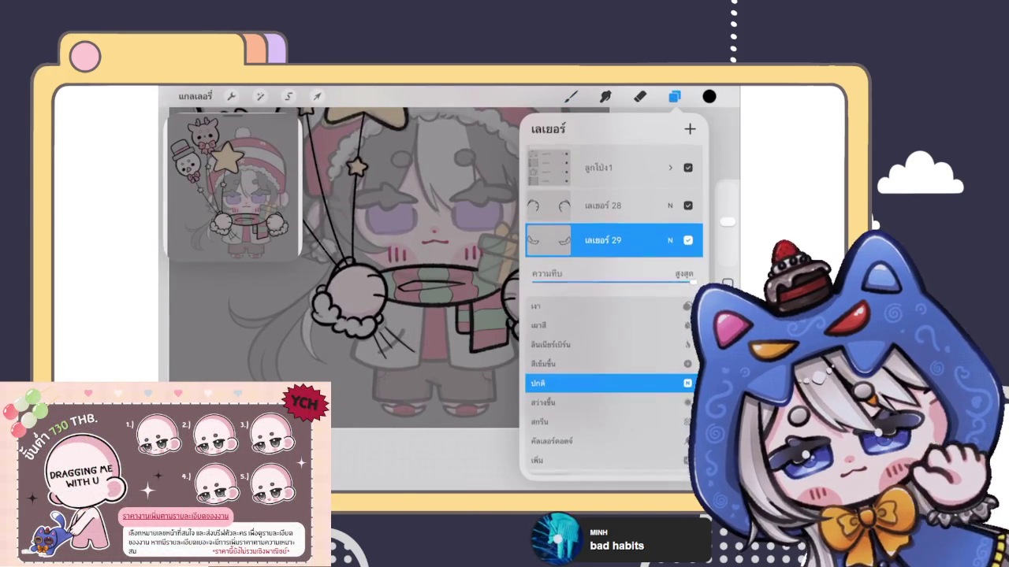
click(670, 318)
drag(615, 394, 614, 359)
click(548, 283)
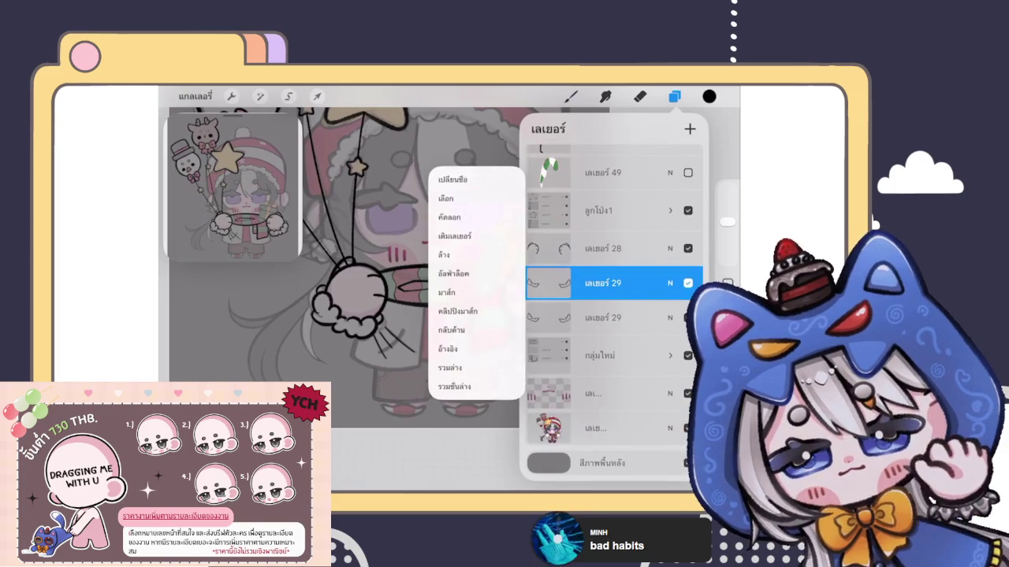
click(454, 354)
click(570, 96)
scroll(446, 241, down, 3)
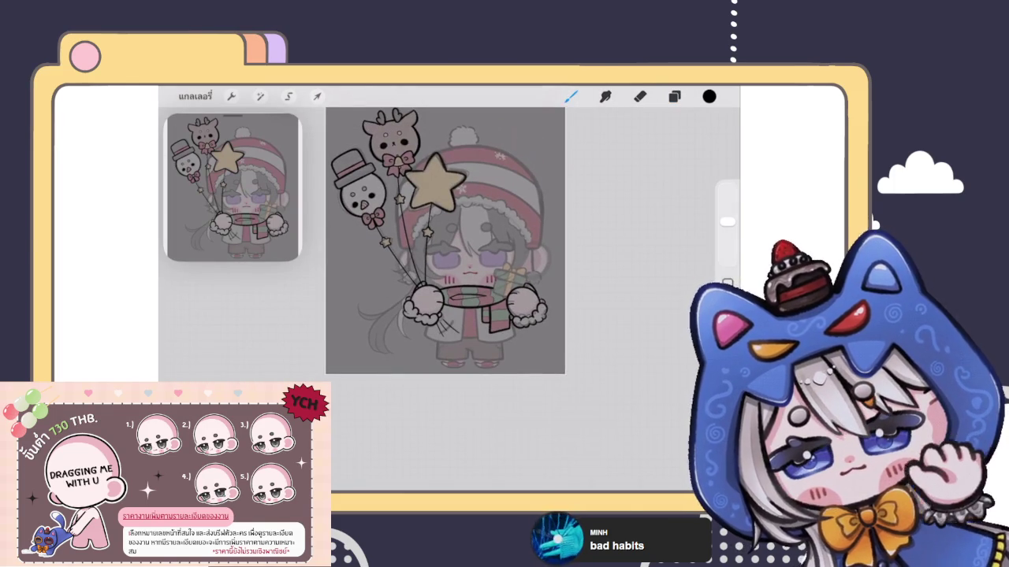
scroll(445, 241, up, 3)
click(674, 97)
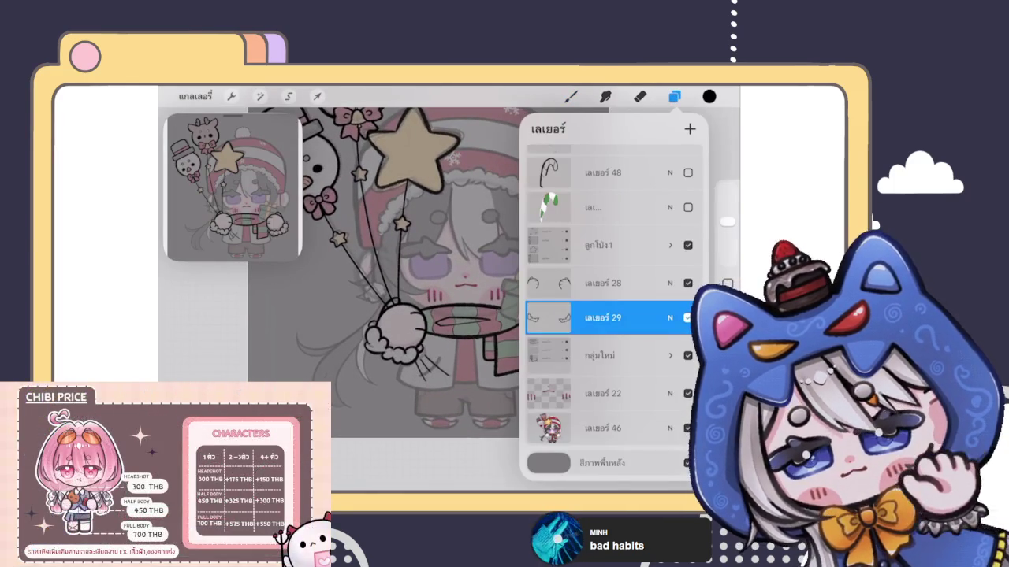
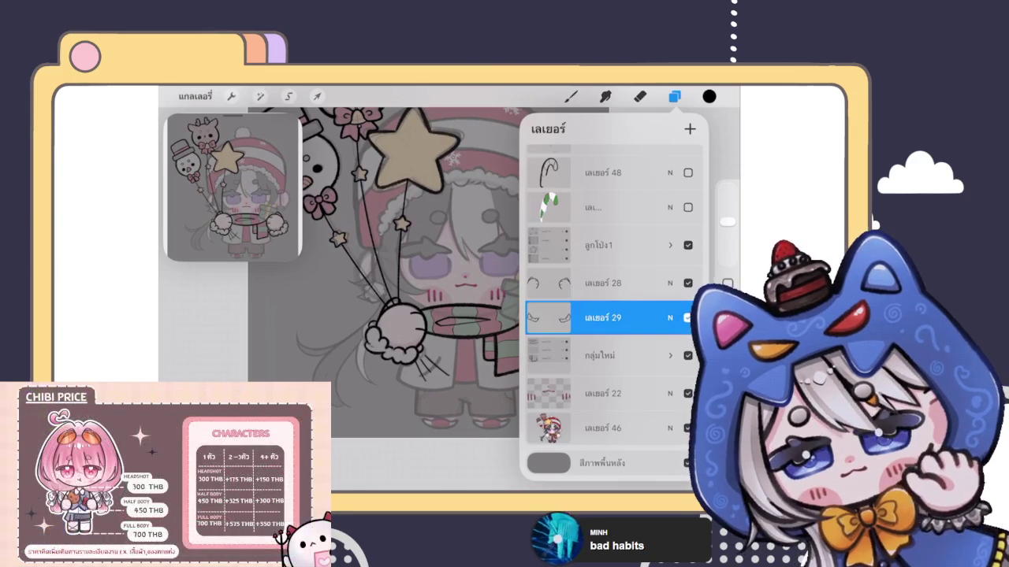
Duplicate the ลูกโป่ง1 balloon group, delete the extra กลุ่มใหม่ group, and select the star layer.
click(603, 245)
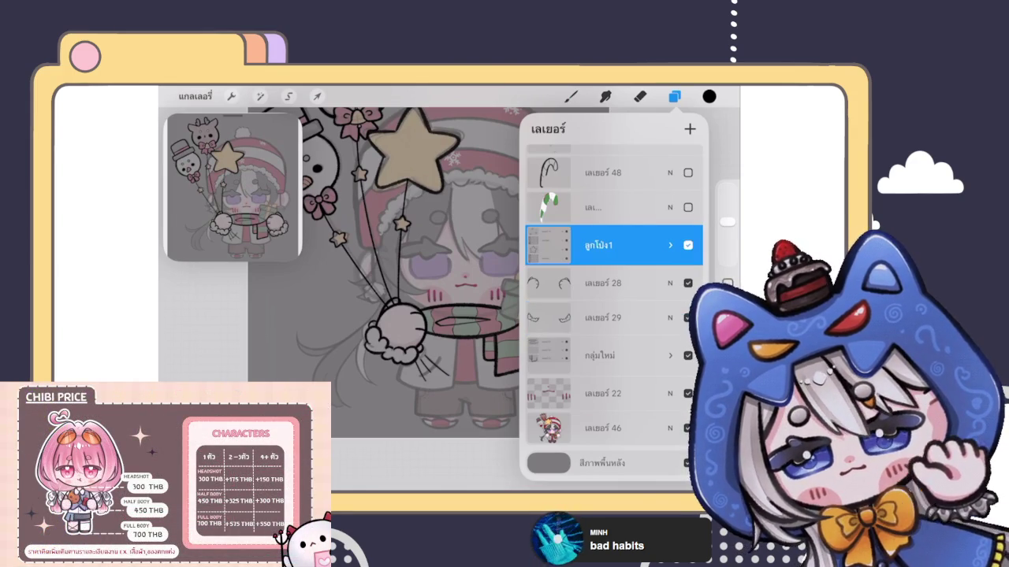
scroll(418, 268, down, 3)
drag(670, 245, 567, 245)
click(630, 245)
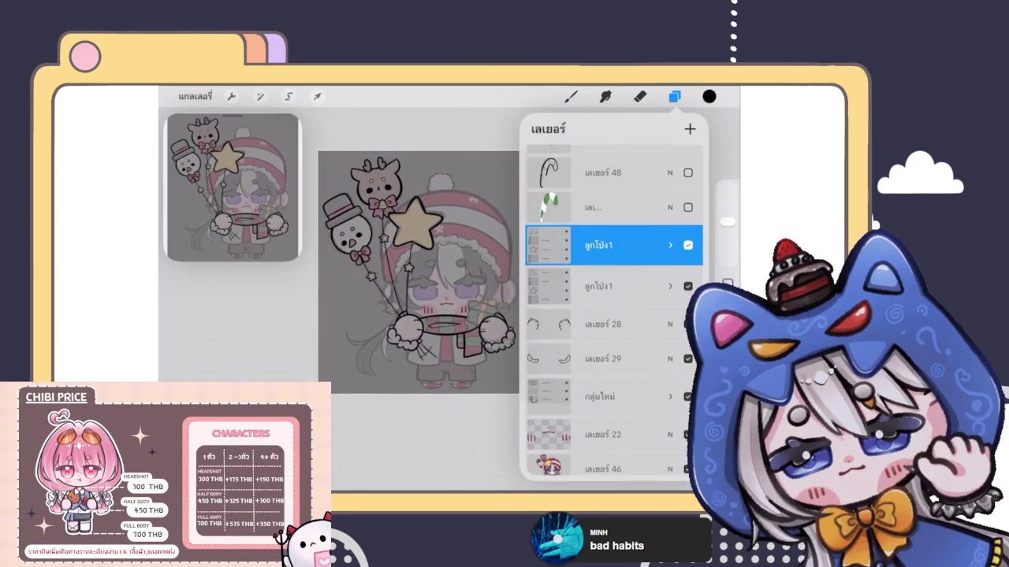
click(670, 245)
drag(670, 302, 575, 302)
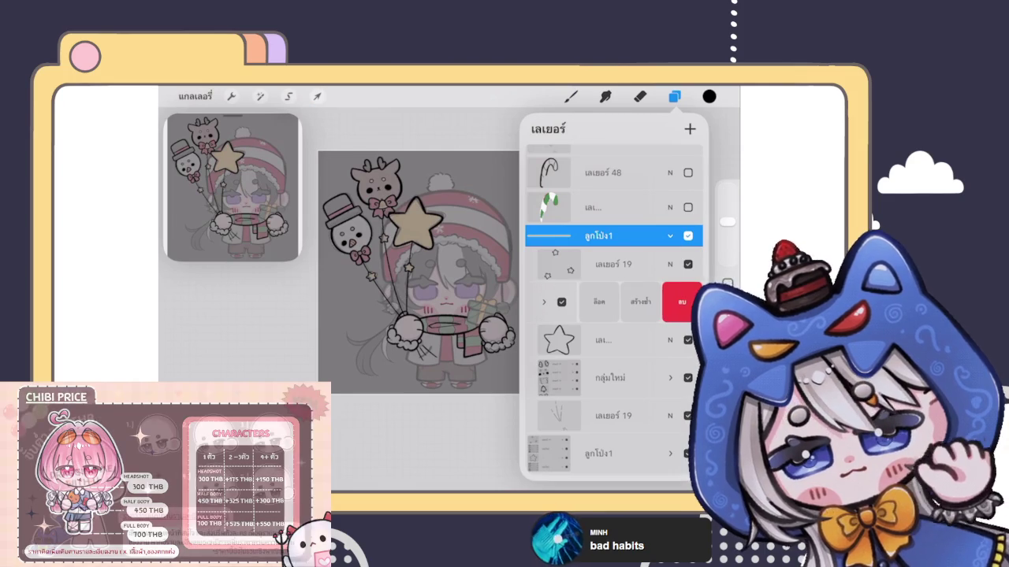
click(678, 301)
drag(670, 337, 576, 337)
click(677, 336)
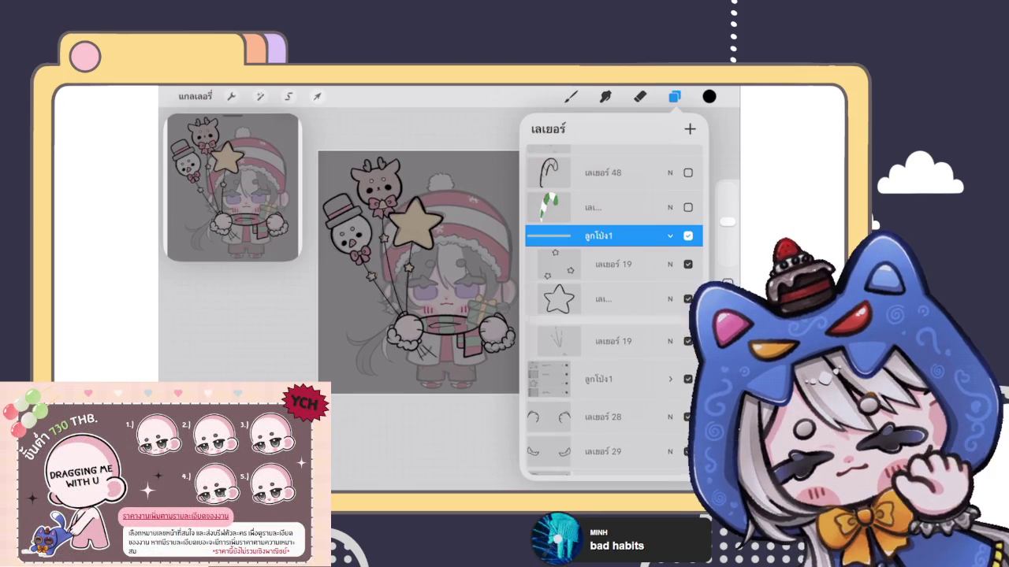
click(615, 298)
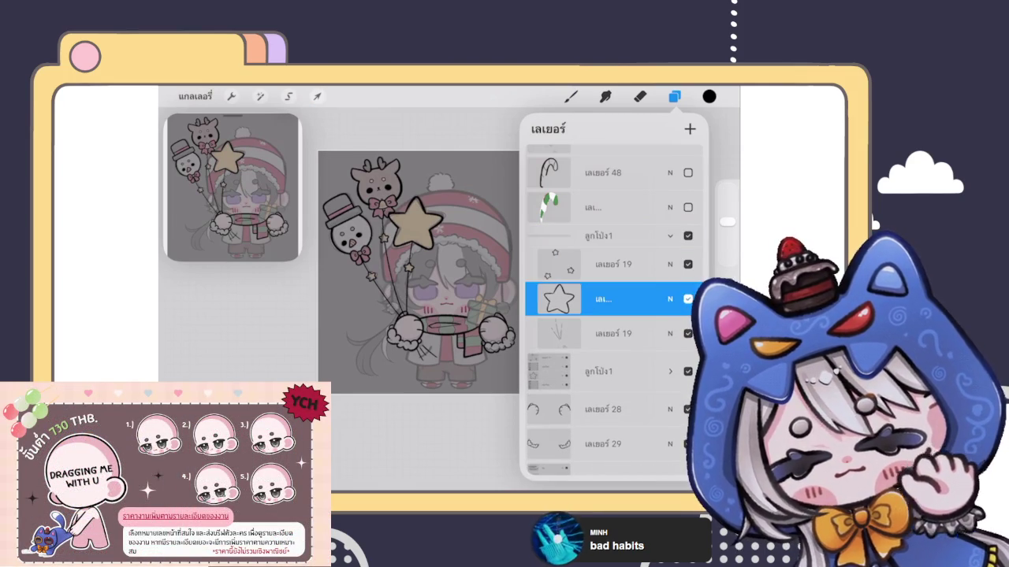
click(670, 236)
Hide the original balloon group and show coloured sketch layer 46, moving it lower in the stack.
click(688, 288)
drag(615, 355, 614, 315)
mouse_move(615, 197)
mouse_down()
mouse_move(615, 379)
mouse_move(615, 197)
mouse_up()
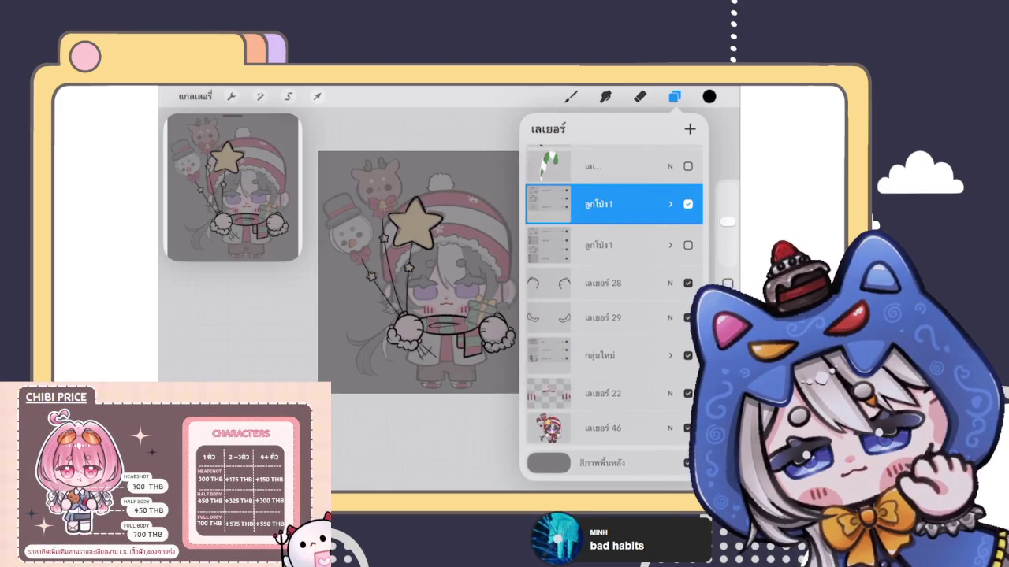
drag(615, 205, 615, 339)
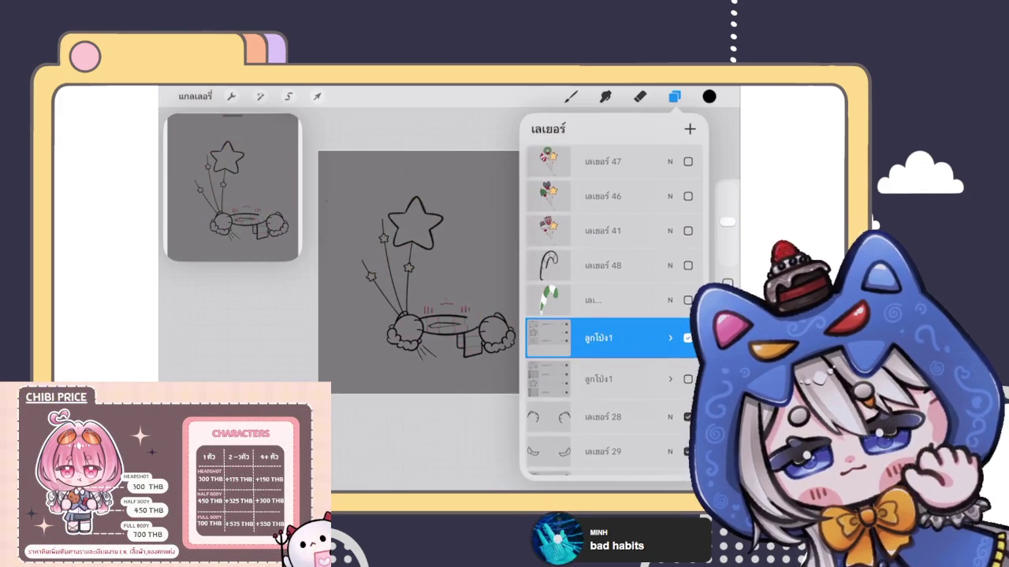
click(688, 196)
mouse_move(611, 196)
mouse_down()
mouse_move(611, 447)
mouse_move(611, 413)
mouse_up()
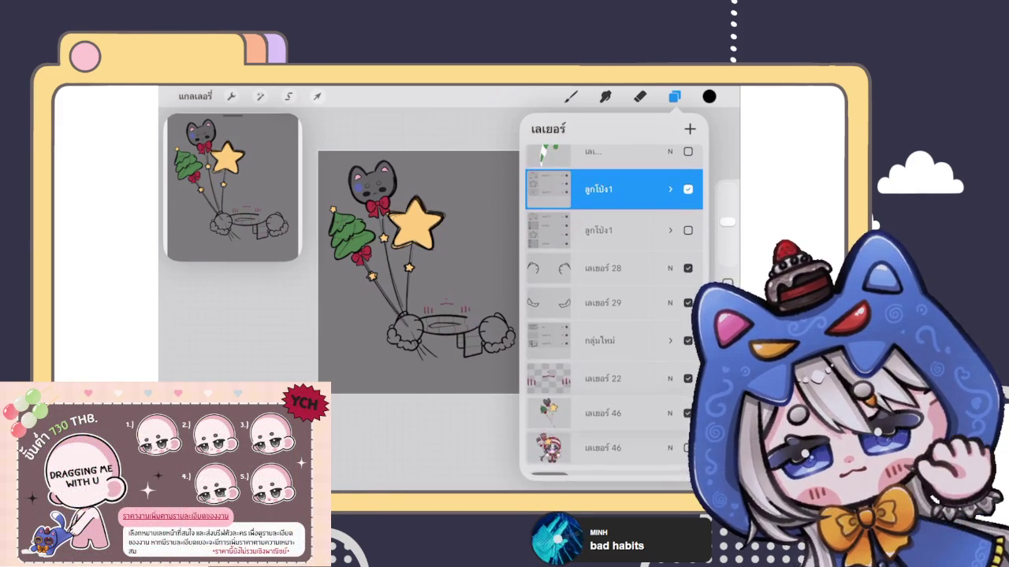
Fade coloured balloon sketch layer 46 to 17% opacity.
click(670, 413)
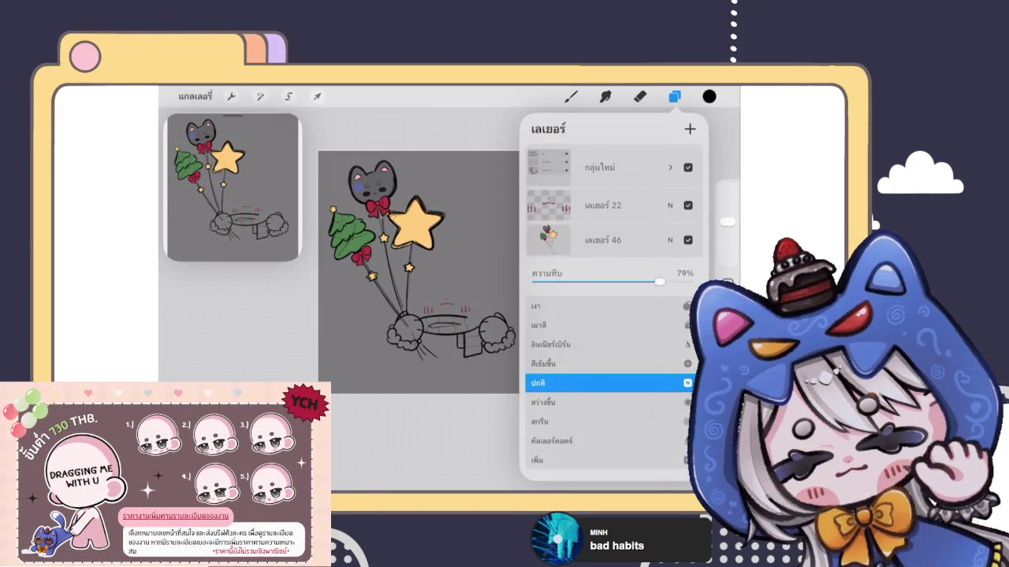
drag(686, 281, 560, 281)
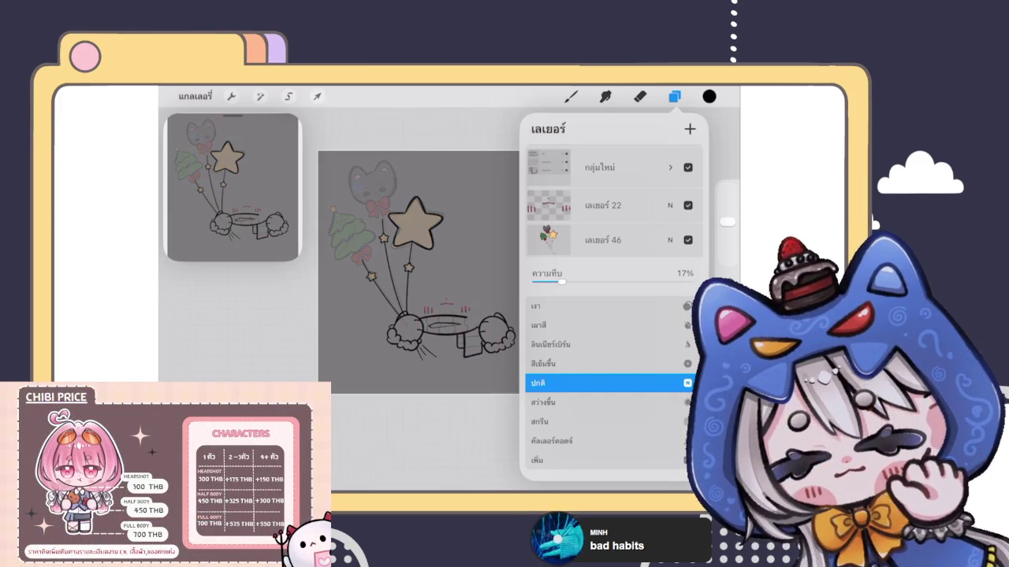
key(e)
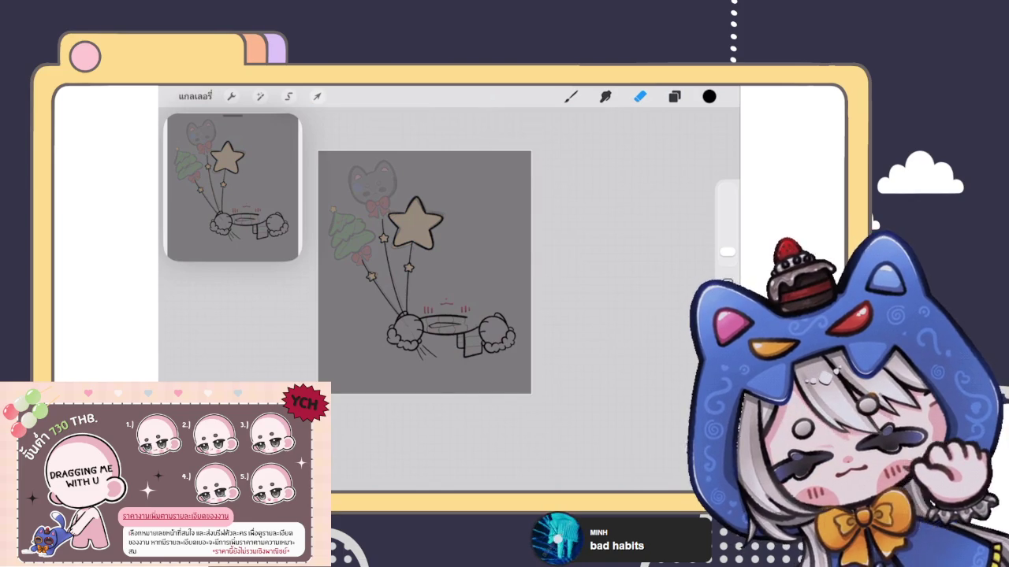
Expand the ลูกโป่ง1 group and select a sublayer inside it for inking.
click(673, 96)
click(674, 96)
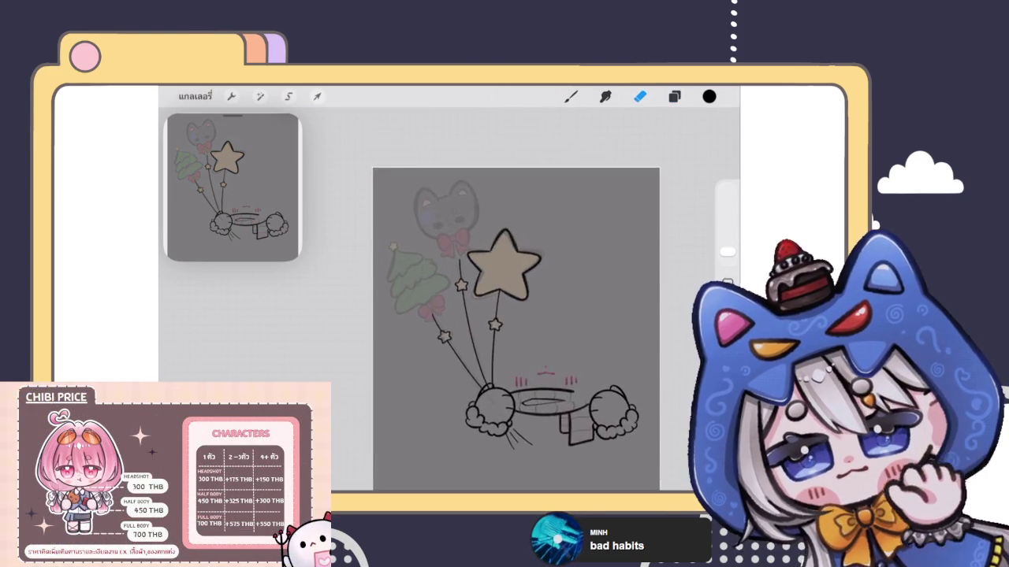
click(674, 96)
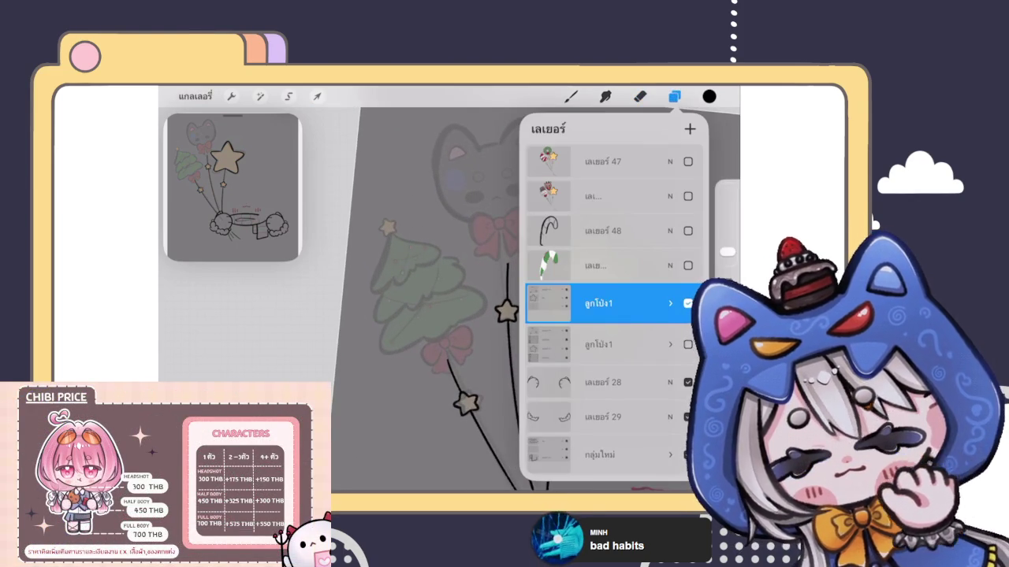
click(669, 304)
click(607, 322)
click(607, 357)
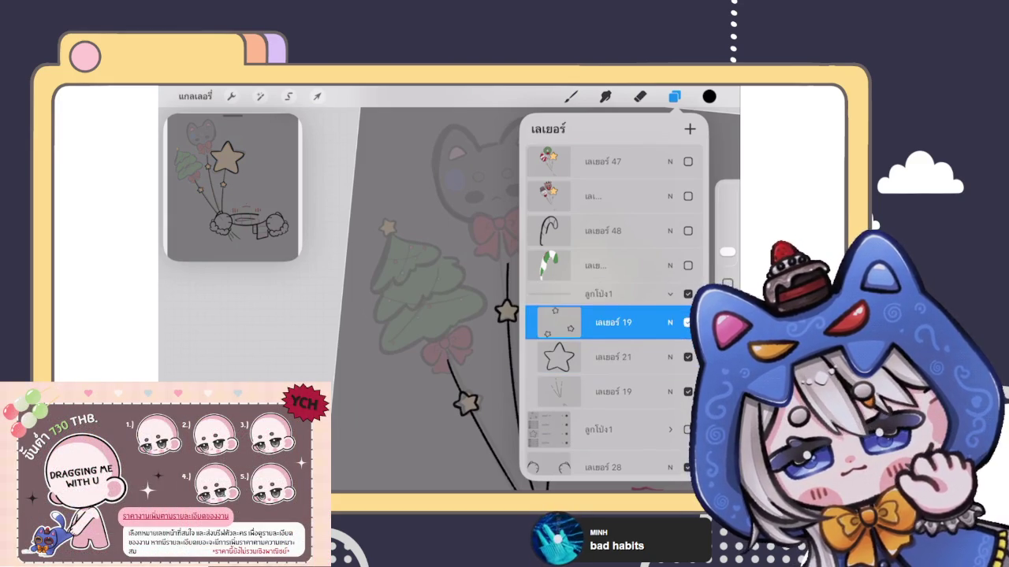
click(640, 96)
Ink the top tier's left edge and scalloped bottom edge, redoing misplaced strokes.
scroll(504, 299, up, 3)
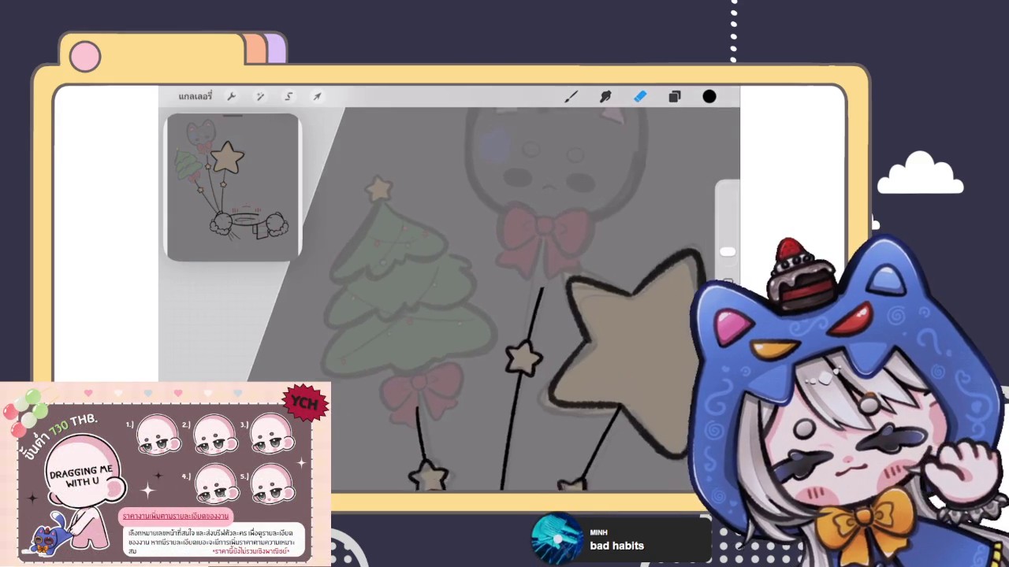
scroll(520, 315, up, 2)
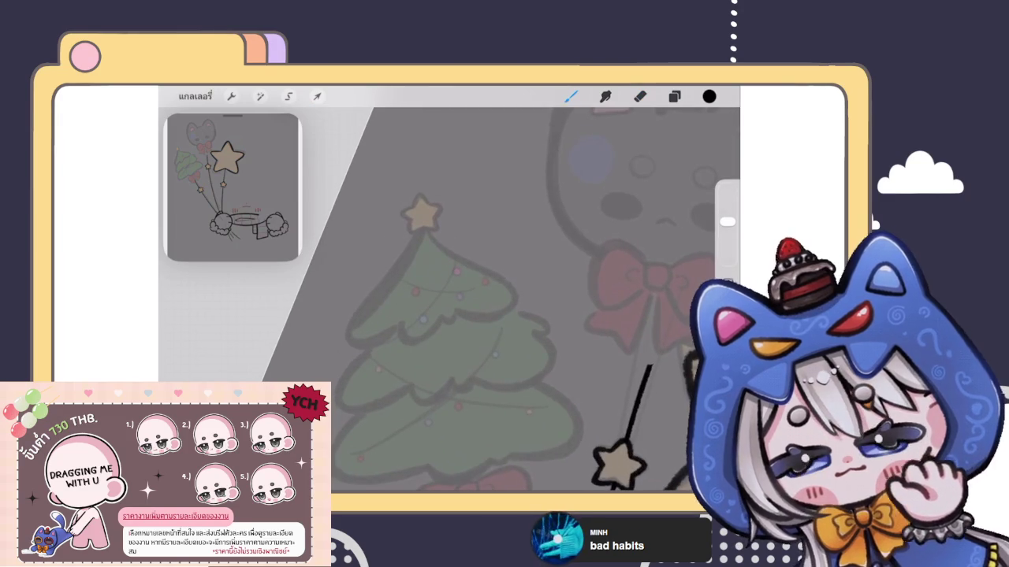
drag(418, 233, 379, 343)
scroll(473, 299, up, 2)
key(ctrl+z)
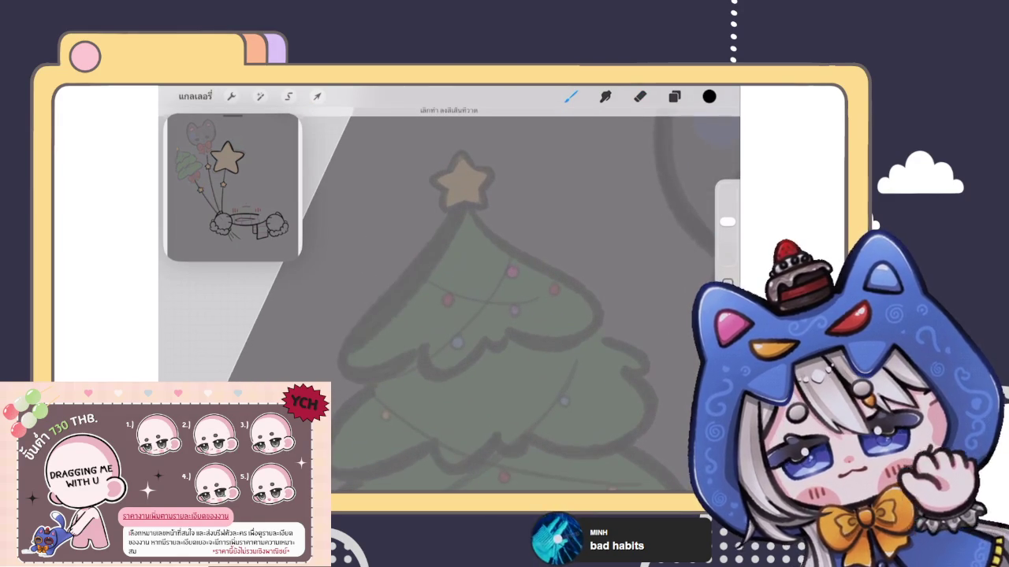
drag(451, 209, 422, 354)
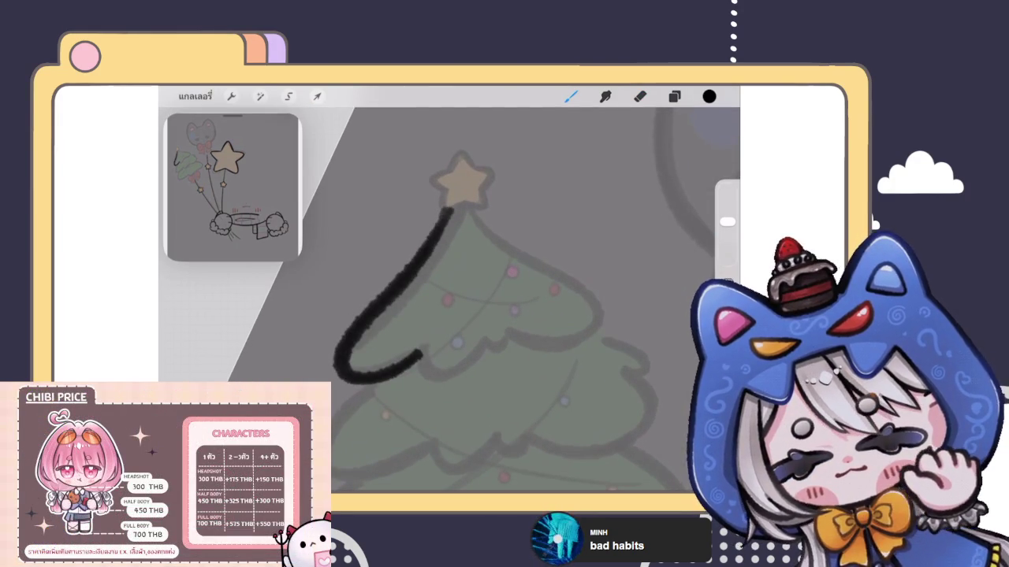
drag(421, 353, 481, 327)
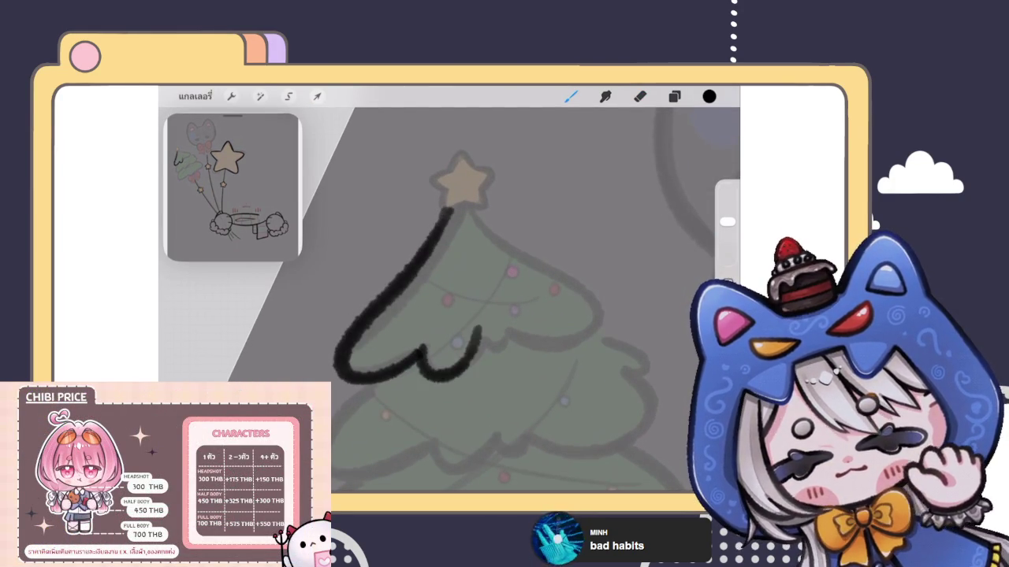
scroll(441, 299, up, 2)
key(ctrl+z)
mouse_move(386, 324)
mouse_down()
mouse_move(413, 379)
mouse_move(499, 323)
mouse_move(527, 338)
mouse_up()
scroll(441, 299, up, 2)
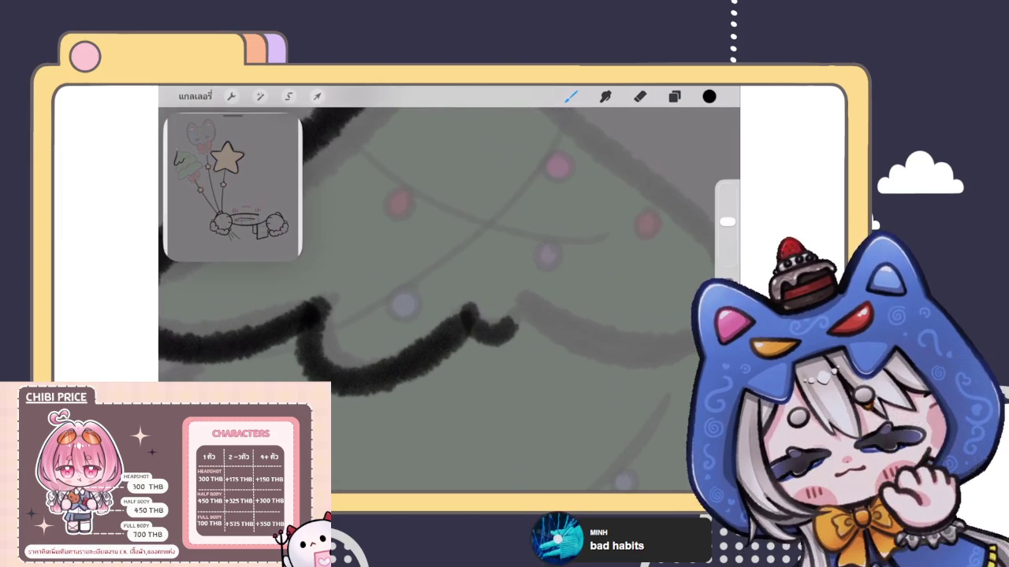
key(ctrl+z)
mouse_move(471, 317)
mouse_down()
mouse_move(518, 338)
mouse_move(530, 317)
mouse_up()
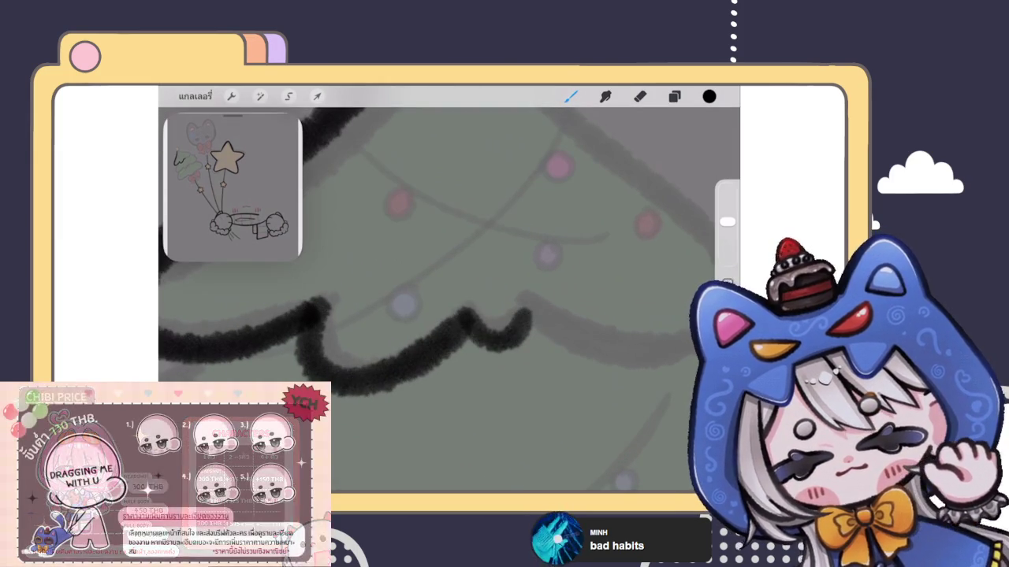
Ink the top tier's right side curling underneath.
scroll(441, 299, down, 2)
scroll(442, 299, down, 3)
scroll(442, 300, up, 2)
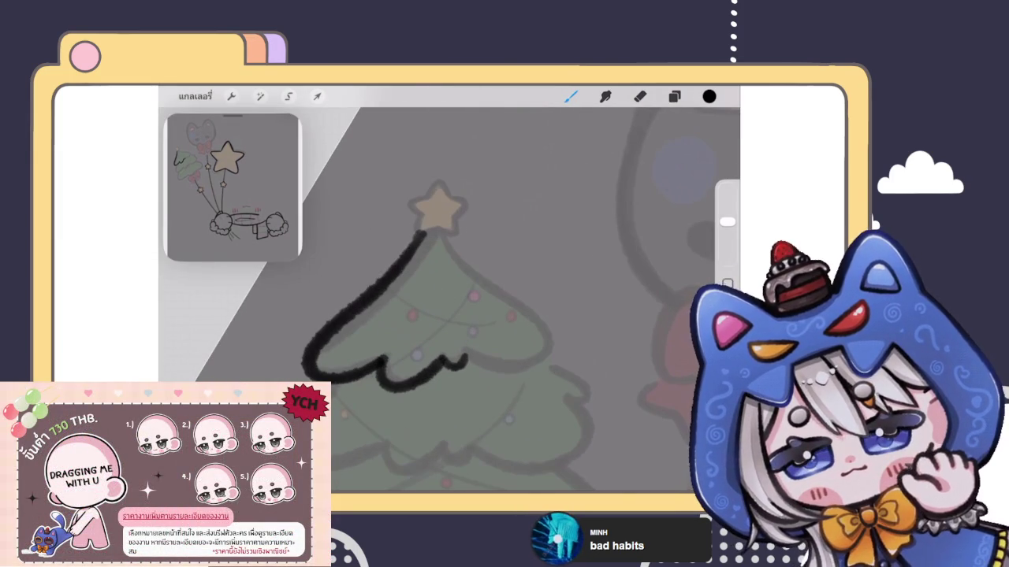
drag(442, 238, 473, 361)
key(ctrl+z)
scroll(442, 300, up, 1)
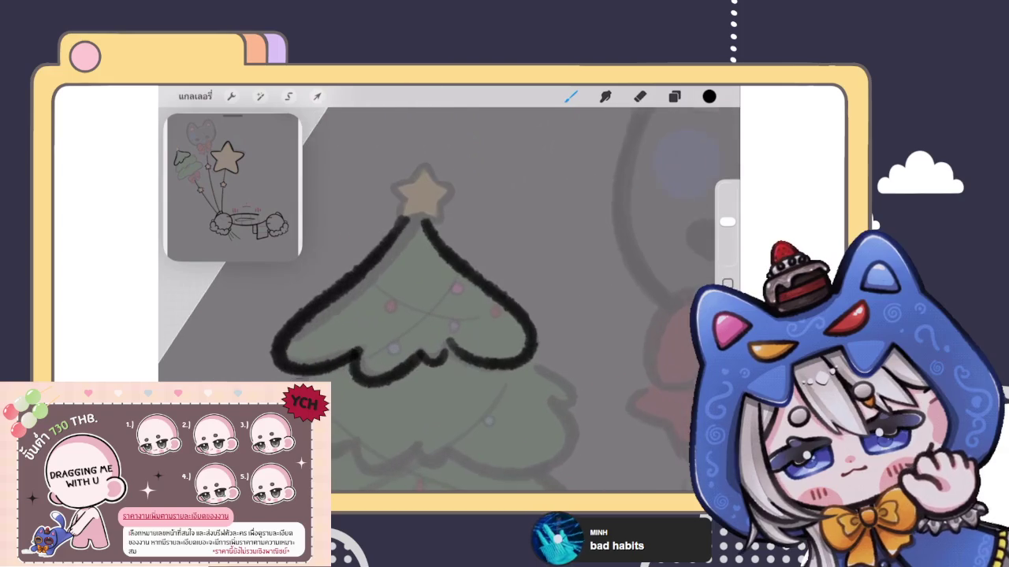
drag(423, 223, 454, 359)
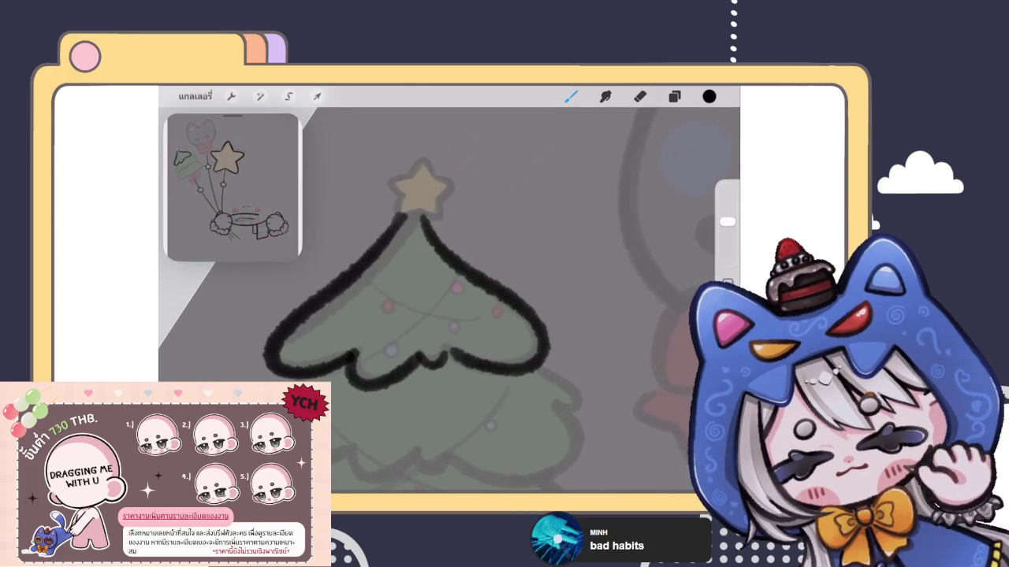
scroll(442, 300, down, 1)
scroll(441, 299, down, 1)
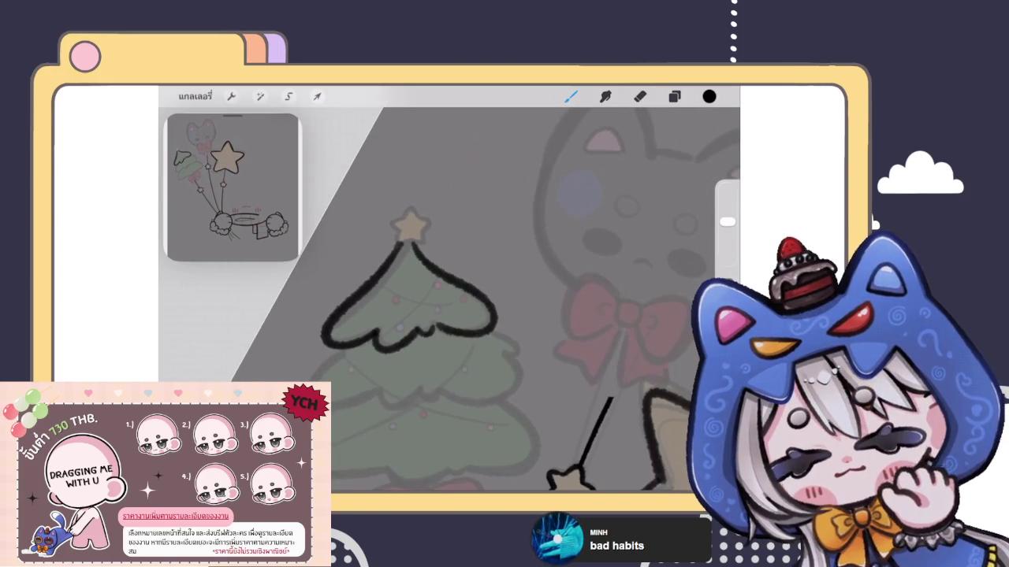
click(260, 96)
click(220, 438)
Liquify the tree outline's right lobe slightly outward.
drag(503, 327, 514, 324)
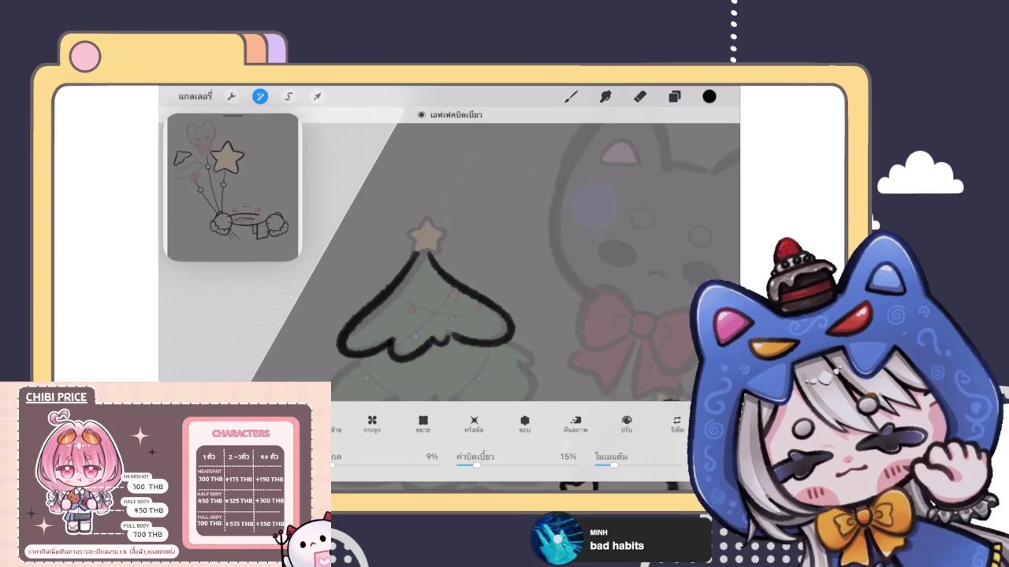
key(b)
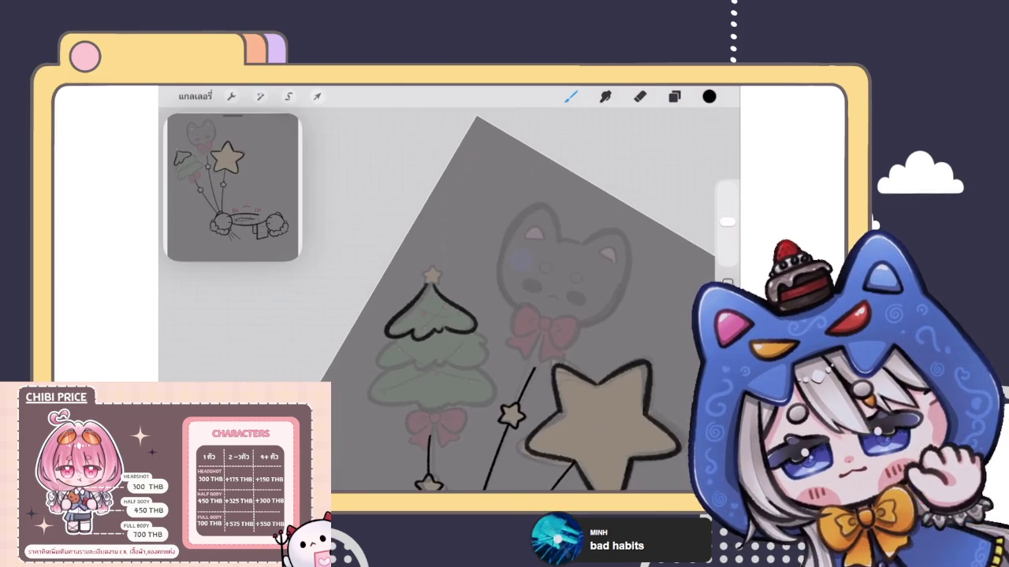
scroll(520, 315, up, 2)
scroll(520, 315, down, 2)
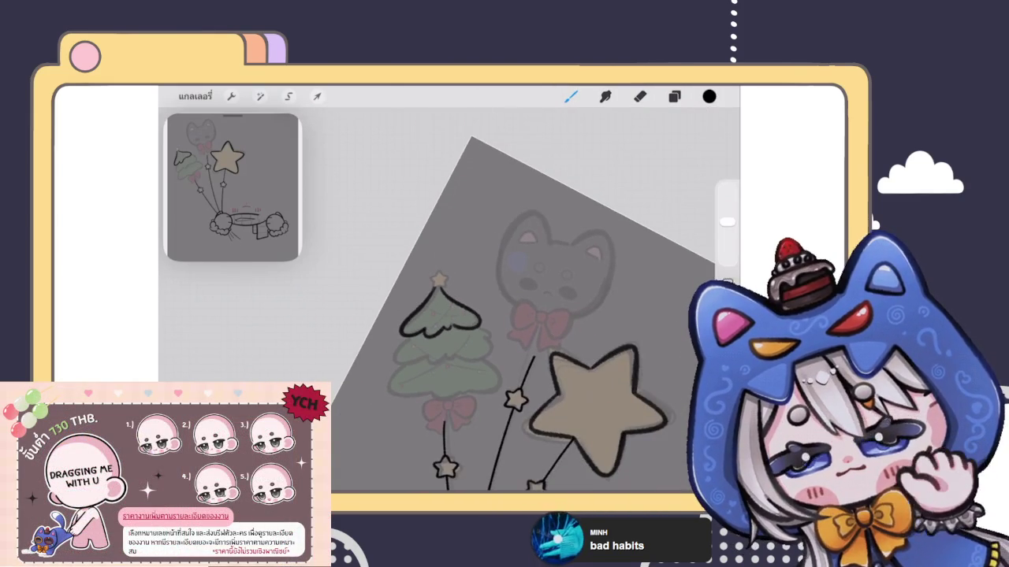
scroll(520, 315, up, 2)
Warp the top-tier outline in Bend mode to fit the faded sketch.
key(v)
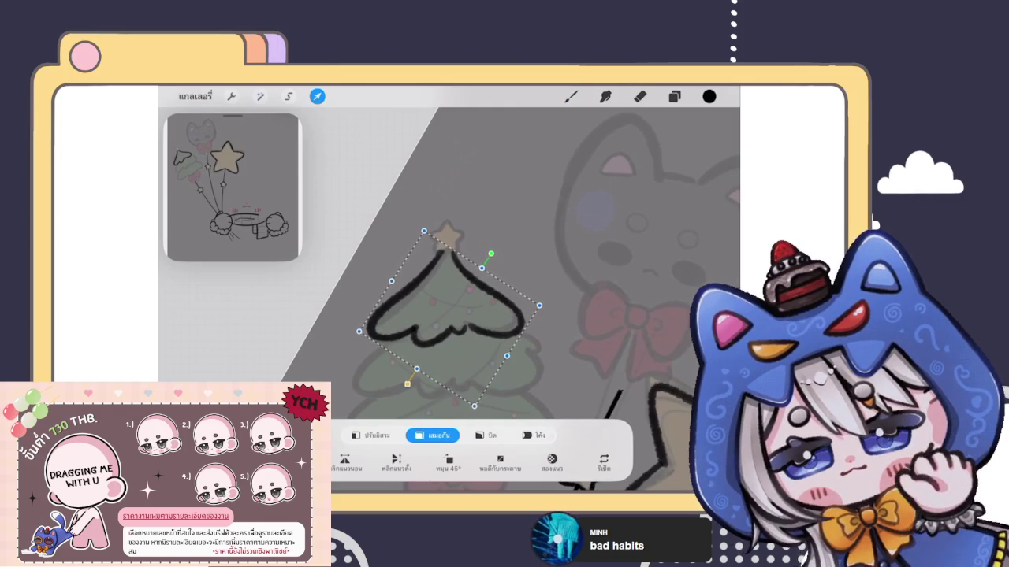
click(487, 435)
click(533, 435)
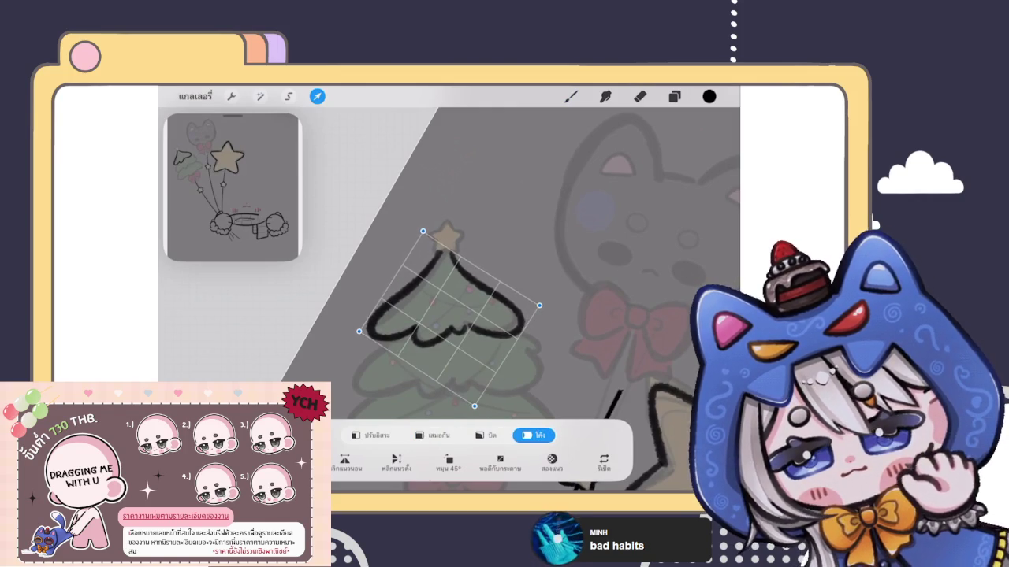
key(b)
scroll(449, 299, down, 2)
scroll(449, 299, up, 2)
scroll(481, 236, up, 3)
scroll(480, 237, up, 1)
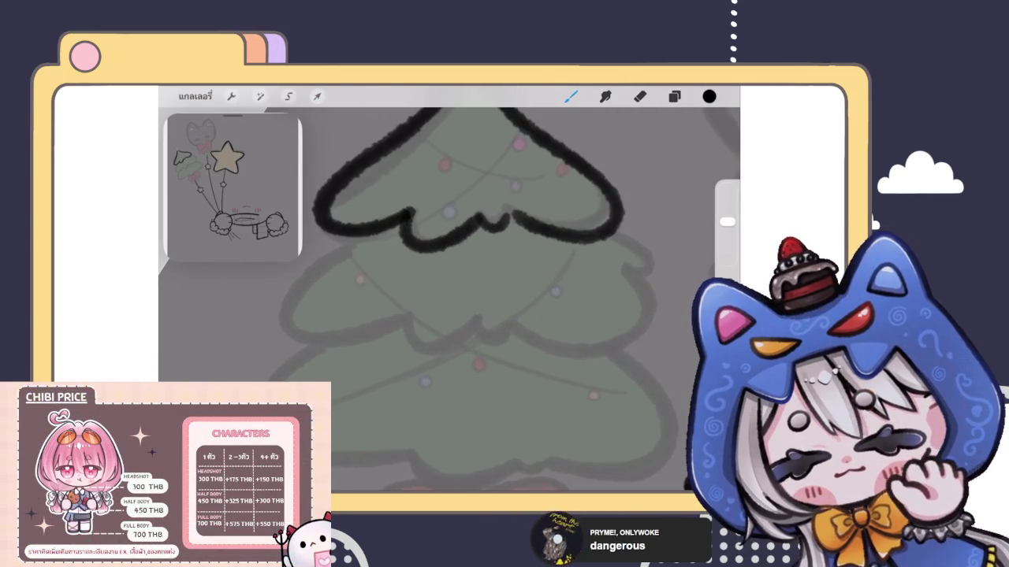
Ink the second tier's left curve and lower scallop outline.
drag(315, 229, 342, 342)
key(ctrl+z)
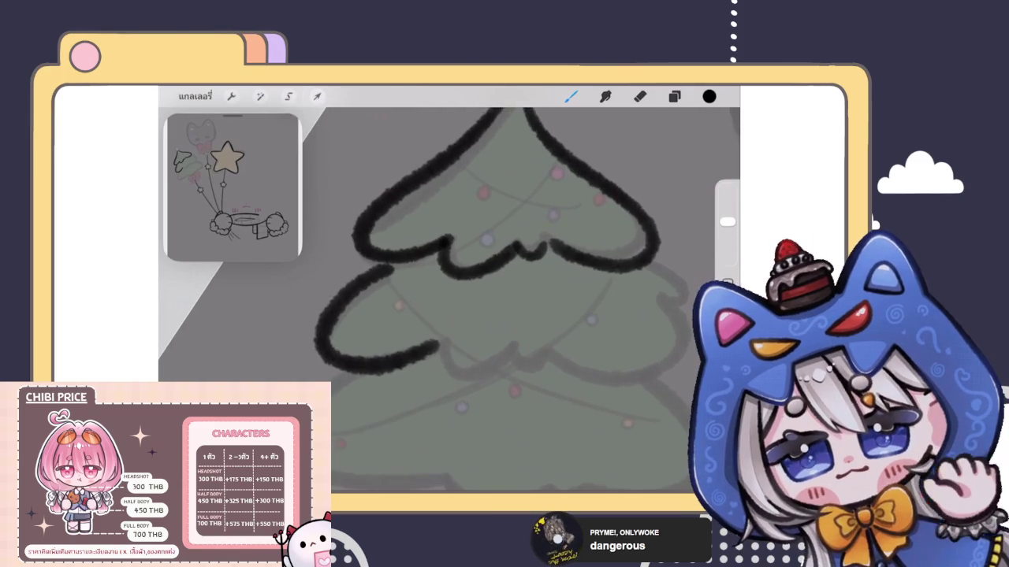
mouse_move(386, 272)
mouse_down()
mouse_move(446, 339)
mouse_move(536, 347)
mouse_up()
scroll(441, 299, up, 2)
scroll(442, 299, right, 3)
key(ctrl+z)
drag(433, 315, 484, 307)
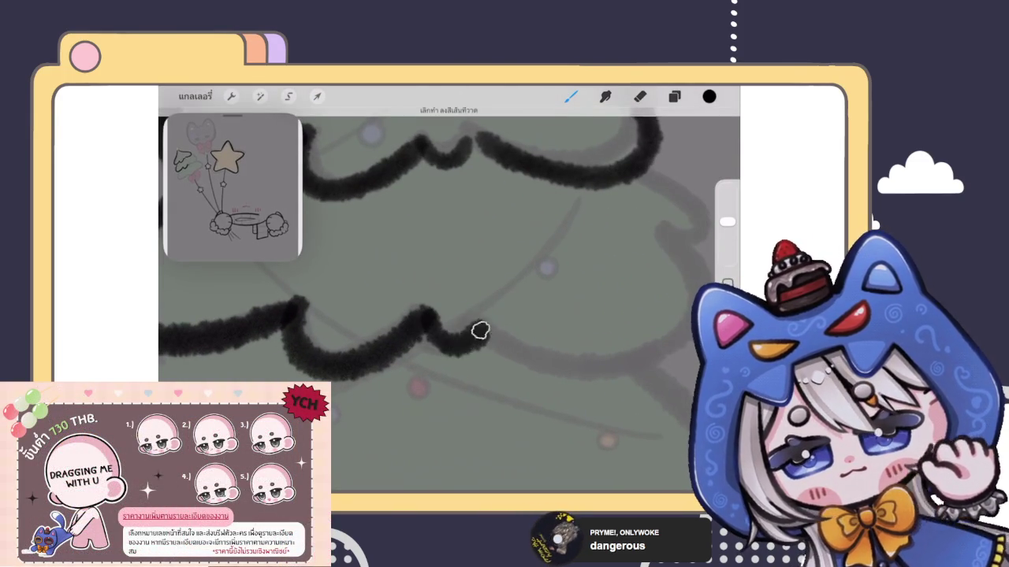
scroll(441, 299, down, 2)
scroll(441, 299, down, 2)
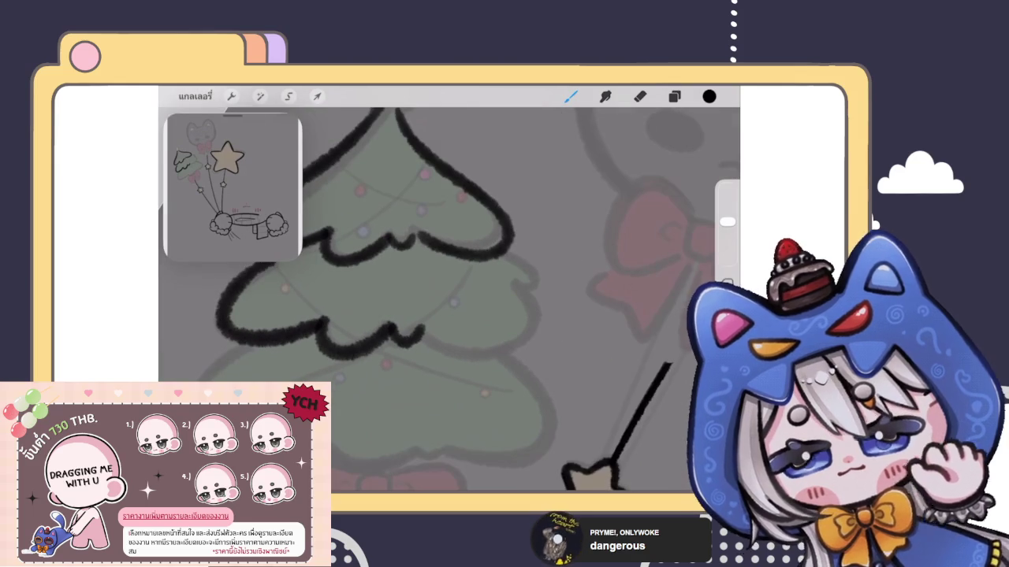
Extend the lower tier's right side and scallop, and ink the right side between tiers.
mouse_move(417, 333)
mouse_down()
mouse_move(525, 289)
mouse_move(516, 276)
mouse_up()
scroll(441, 299, up, 2)
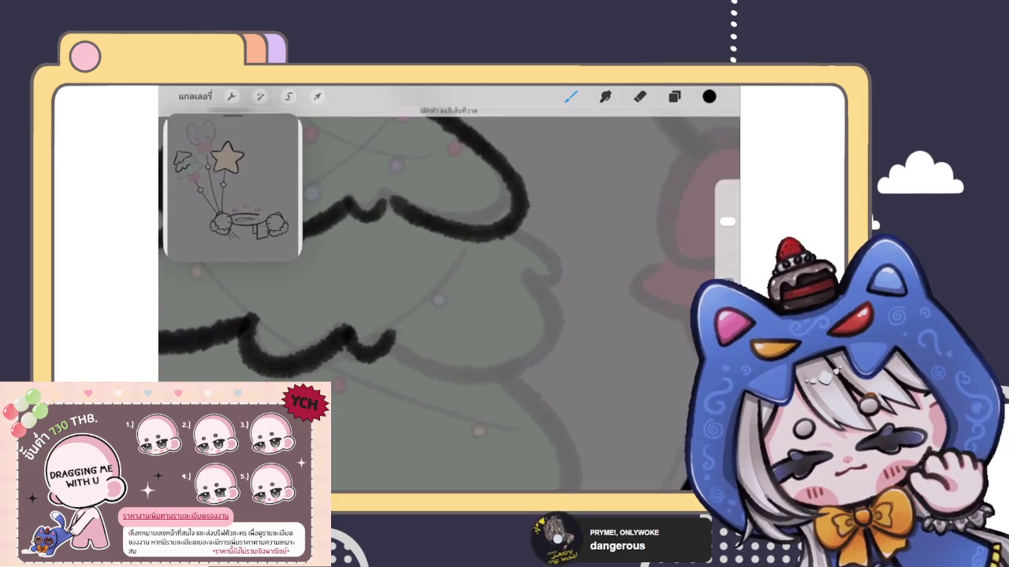
mouse_move(410, 367)
mouse_down()
mouse_move(541, 339)
mouse_move(516, 276)
mouse_move(508, 367)
mouse_up()
mouse_move(542, 283)
mouse_down()
mouse_move(531, 234)
mouse_move(513, 236)
mouse_up()
scroll(441, 299, down, 2)
scroll(441, 300, down, 3)
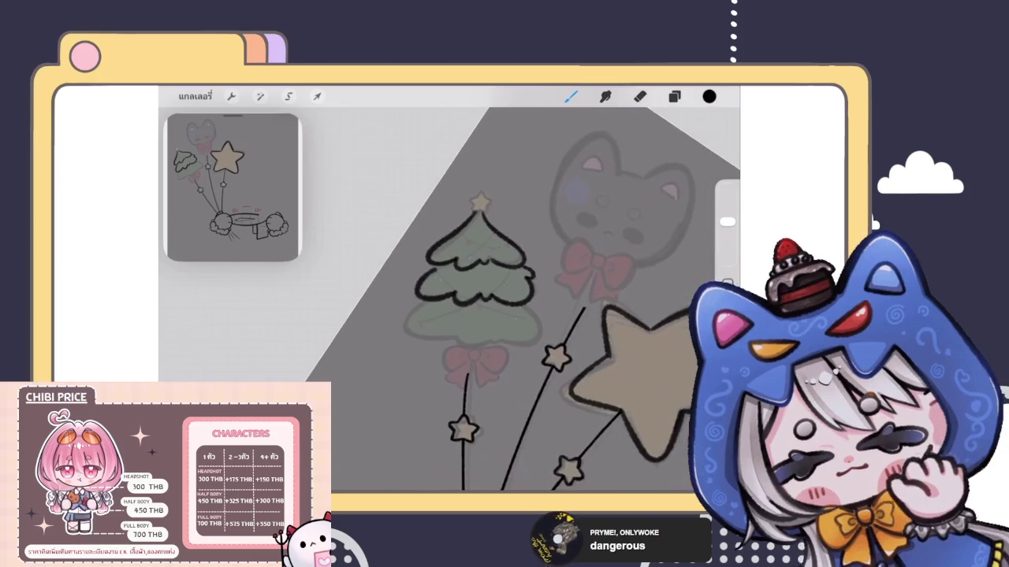
scroll(441, 299, up, 3)
Outline the tree's lower left and extend the bottom outline to the right.
drag(396, 300, 441, 367)
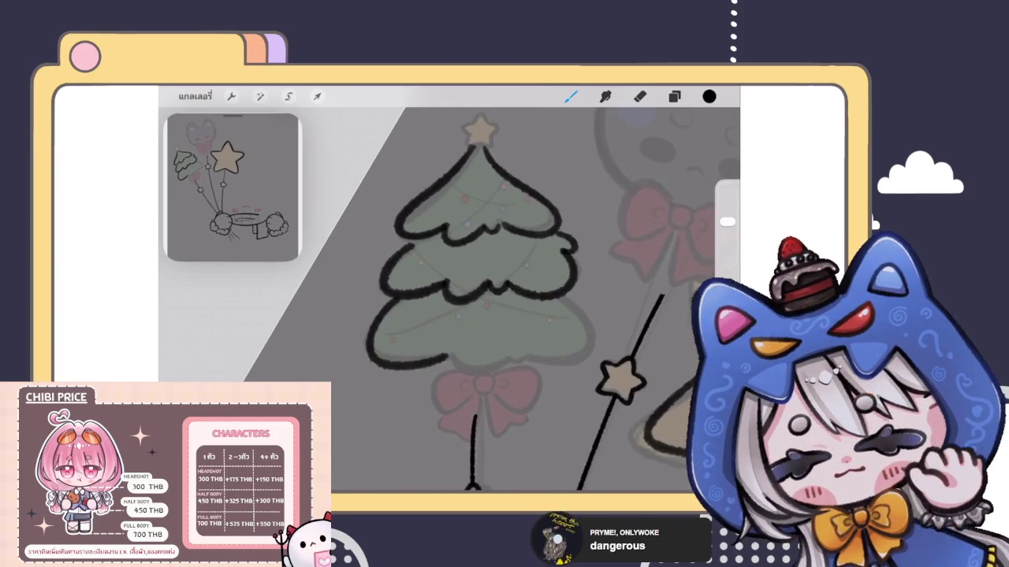
scroll(473, 300, up, 3)
key(ctrl+z)
mouse_move(398, 272)
mouse_down()
mouse_move(373, 289)
mouse_move(470, 365)
mouse_move(557, 378)
mouse_up()
scroll(473, 315, right, 3)
mouse_move(432, 364)
mouse_down()
mouse_move(543, 376)
mouse_move(543, 275)
mouse_up()
scroll(473, 315, down, 5)
scroll(449, 300, up, 5)
Try thicker bottom-right edge strokes, undoing both attempts.
drag(453, 347, 518, 359)
key(ctrl+z)
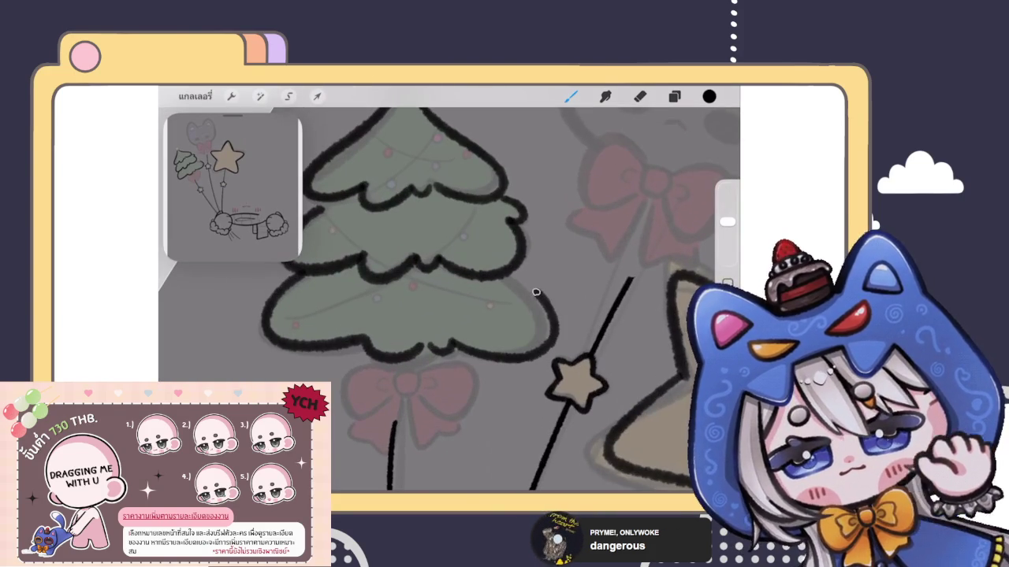
scroll(449, 299, down, 5)
scroll(449, 299, up, 5)
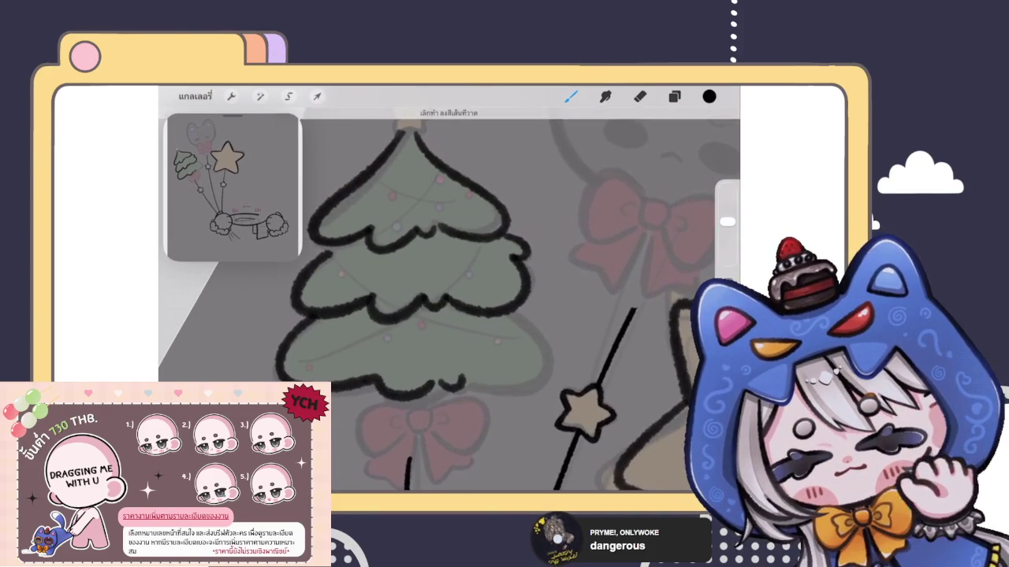
drag(552, 354, 525, 307)
key(ctrl+z)
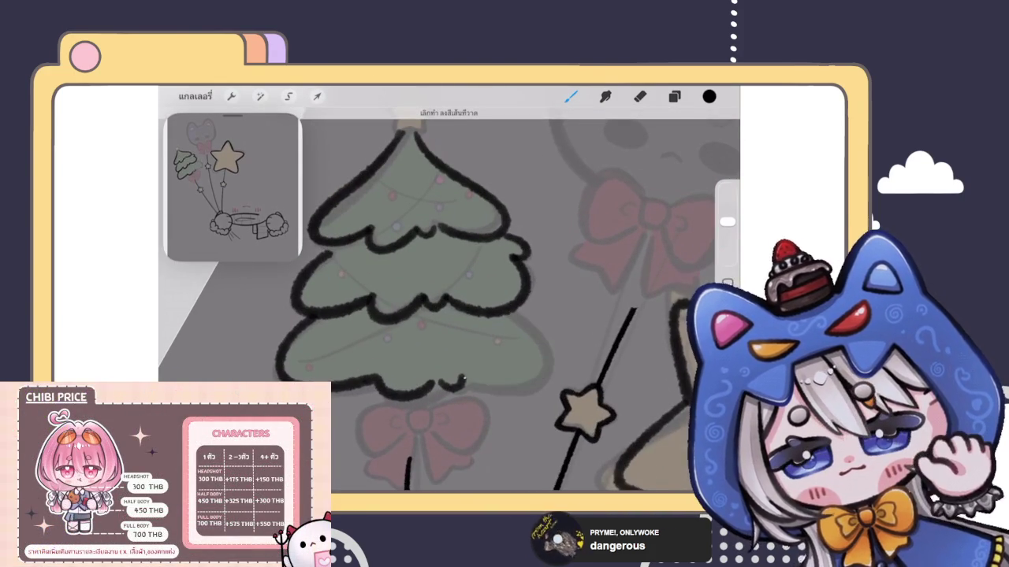
scroll(449, 299, down, 5)
scroll(505, 300, down, 5)
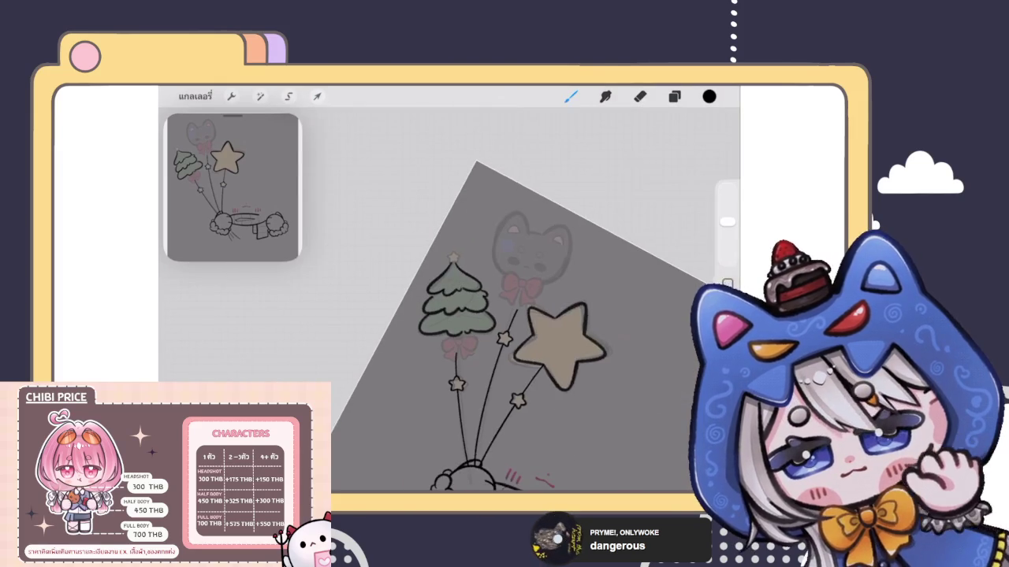
Select the Eraser (E) while viewing the fully outlined tree balloon.
scroll(504, 300, up, 3)
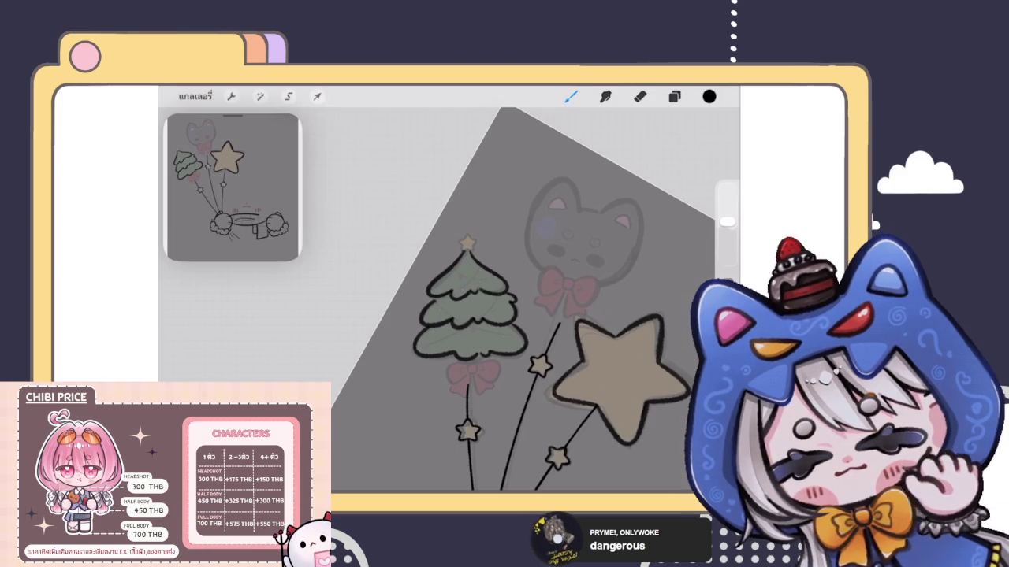
key(e)
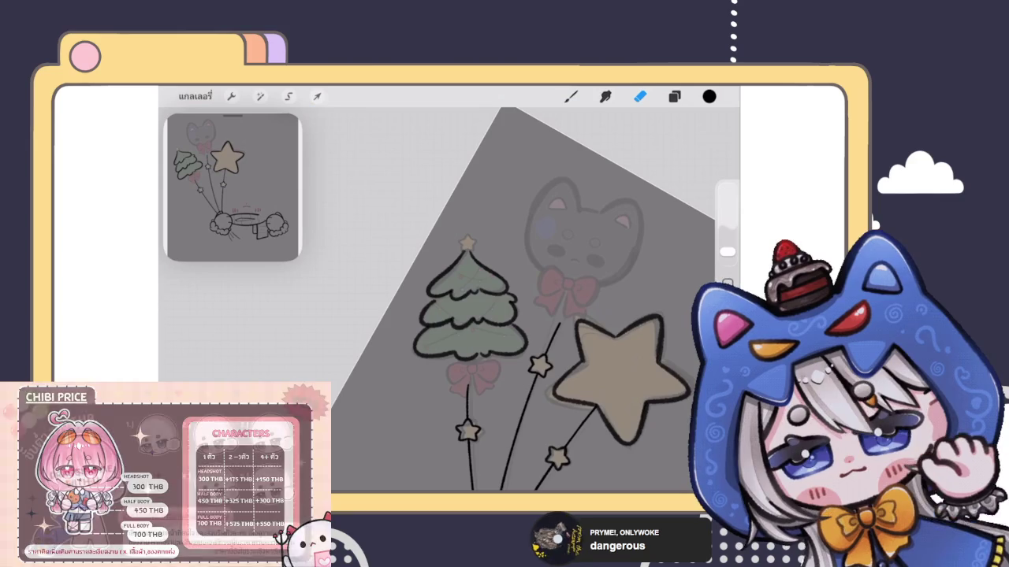
scroll(488, 331, up, 3)
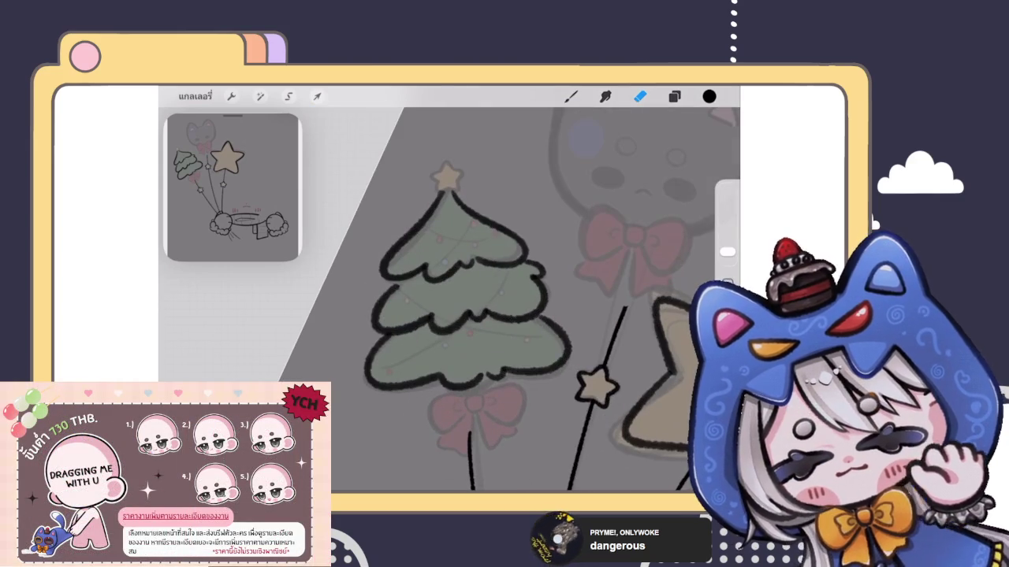
Enlarge the tool size and check the layer list.
scroll(449, 291, up, 2)
drag(727, 252, 728, 222)
click(674, 97)
click(572, 97)
click(674, 96)
scroll(449, 299, down, 3)
scroll(442, 300, up, 2)
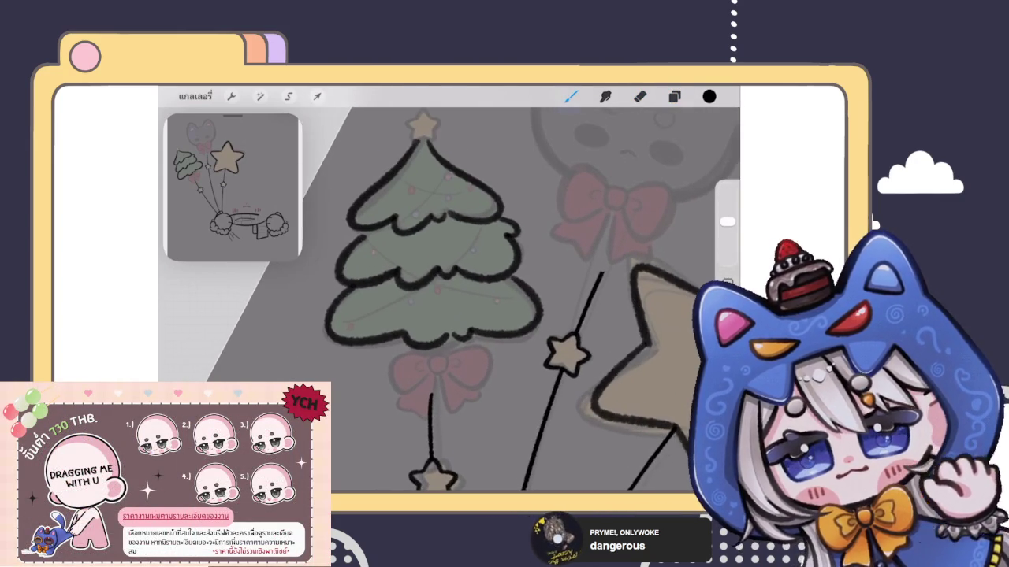
Liquify-nudge the tree's lower-right outline smoother, then return to the brush.
click(260, 96)
click(220, 453)
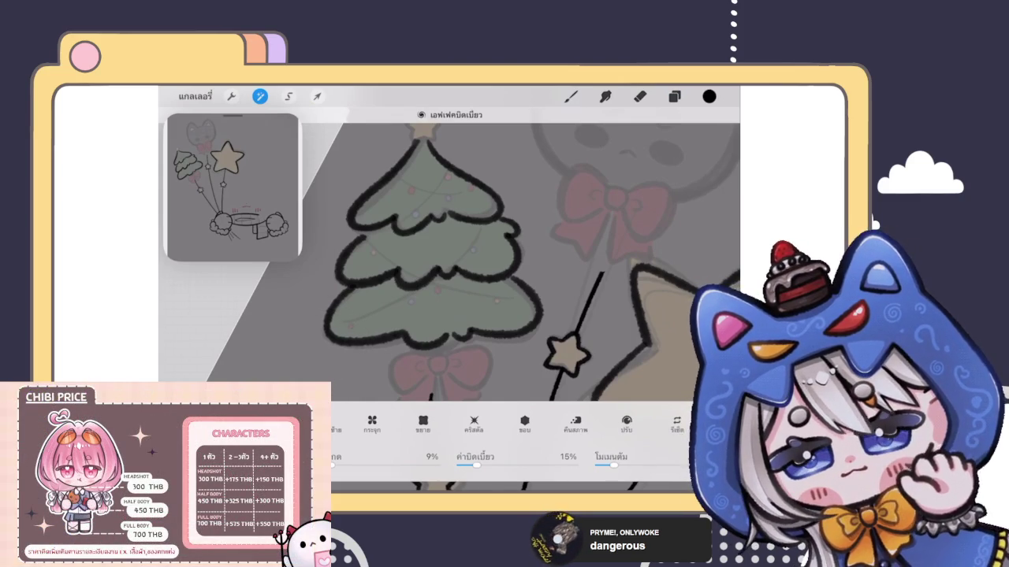
drag(524, 327, 519, 333)
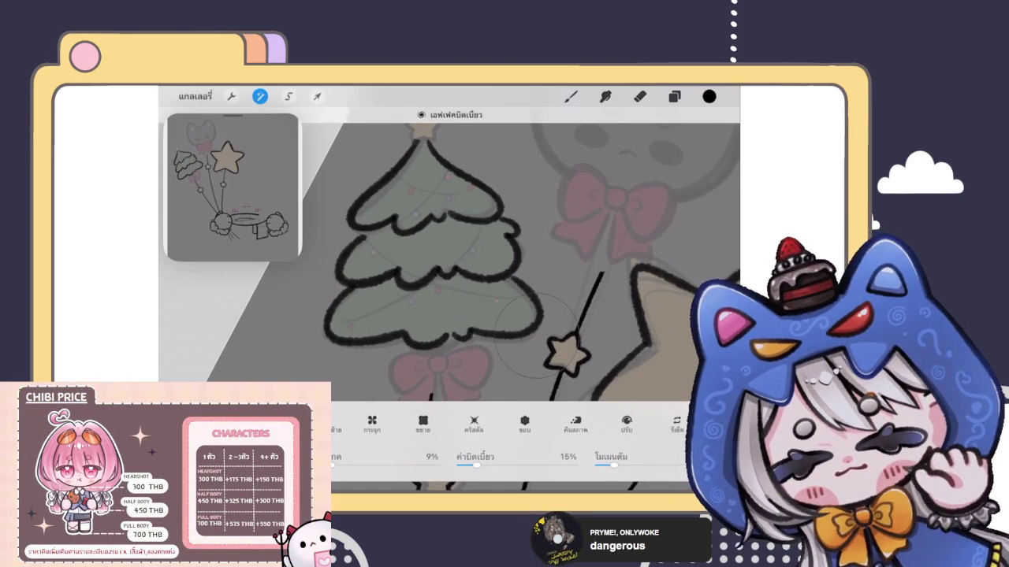
click(571, 96)
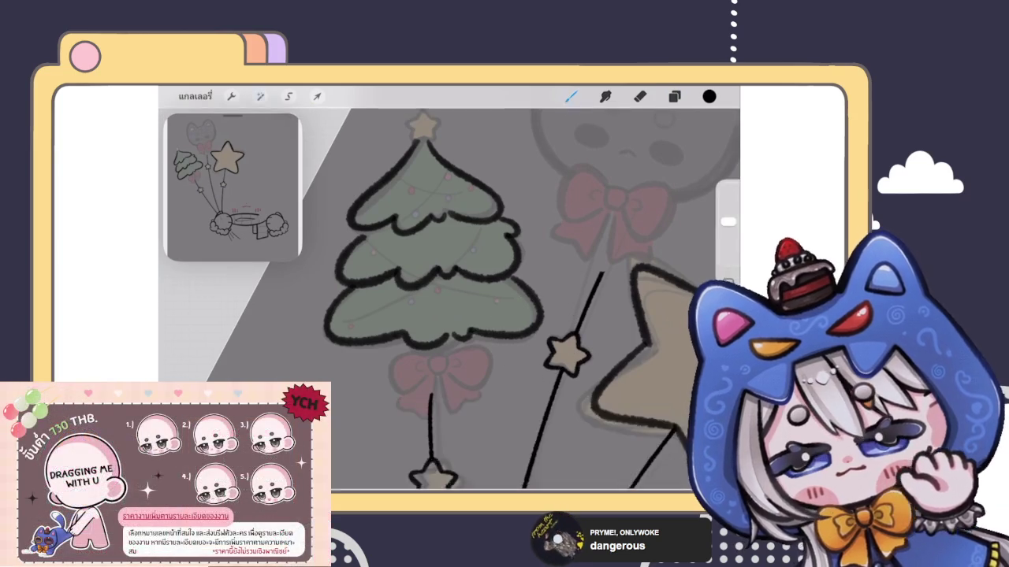
scroll(394, 237, up, 2)
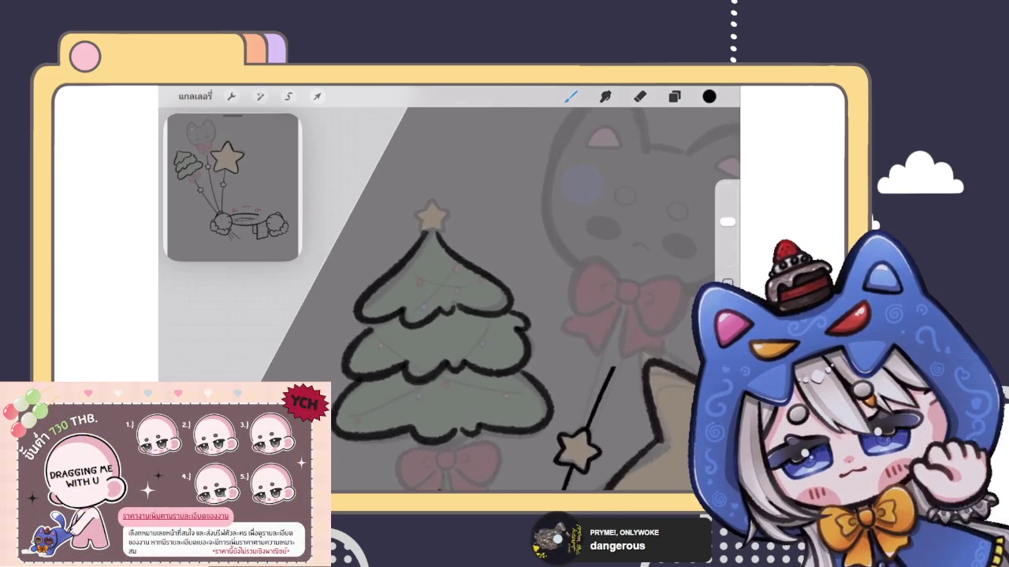
Select layer 35 and begin outlining the top point of the tree's star.
scroll(394, 237, up, 2)
scroll(394, 236, up, 2)
scroll(394, 237, up, 2)
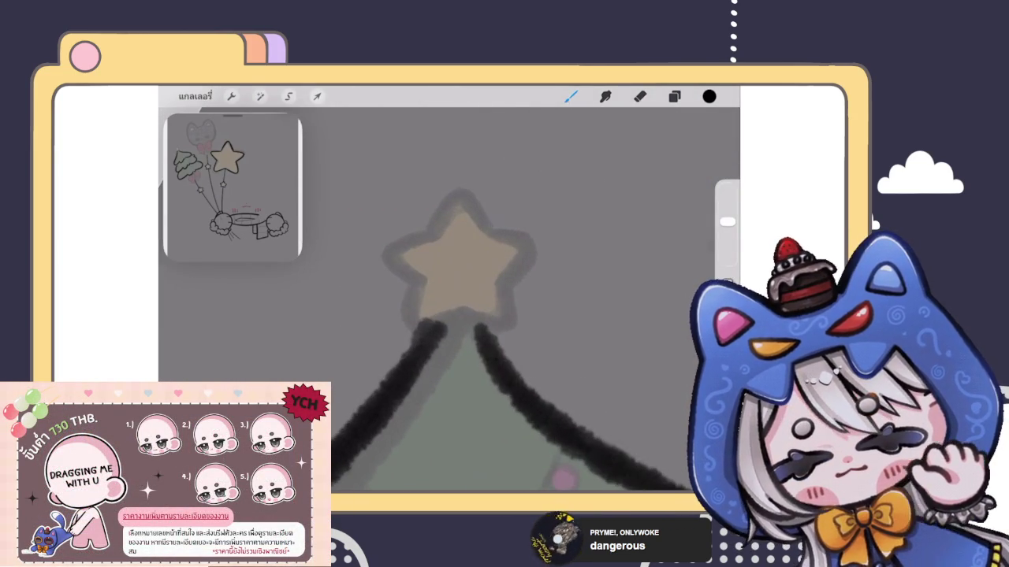
click(674, 96)
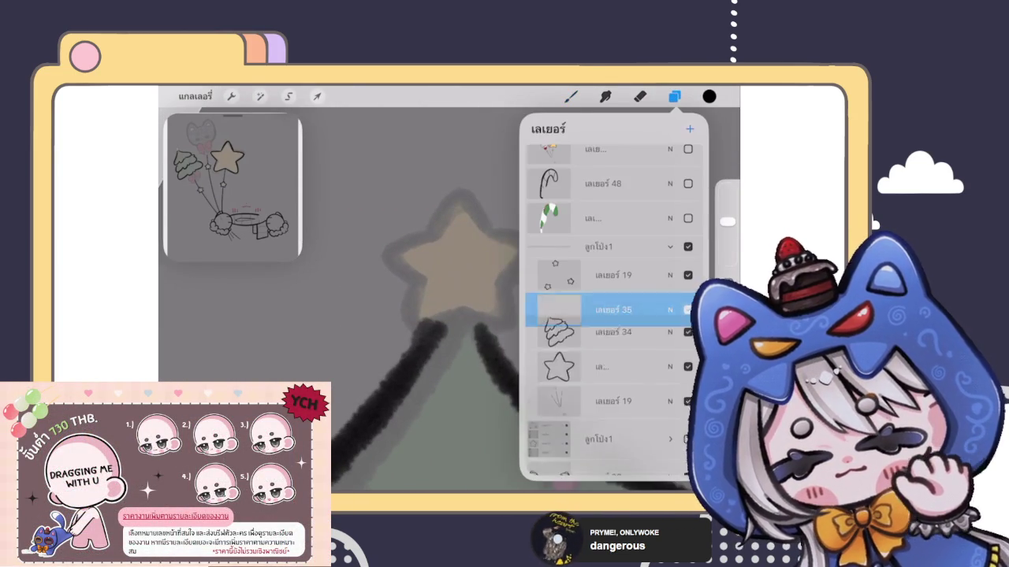
click(674, 96)
drag(429, 233, 463, 194)
drag(491, 235, 463, 197)
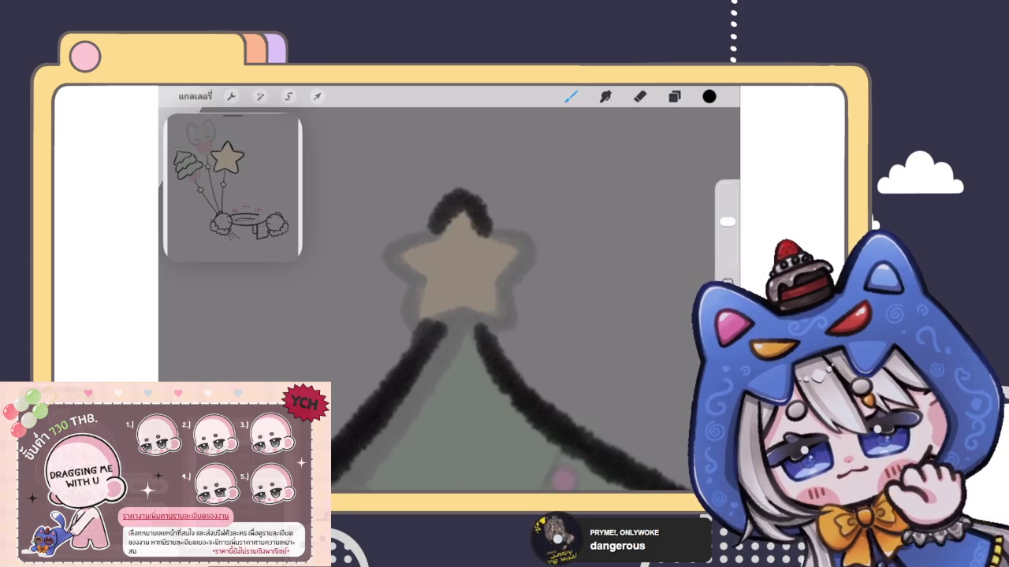
Redraw the star tip and ink its left, right and lower arms to close the outline.
scroll(465, 260, up, 2)
key(ctrl+z)
drag(430, 256, 467, 191)
drag(466, 190, 504, 253)
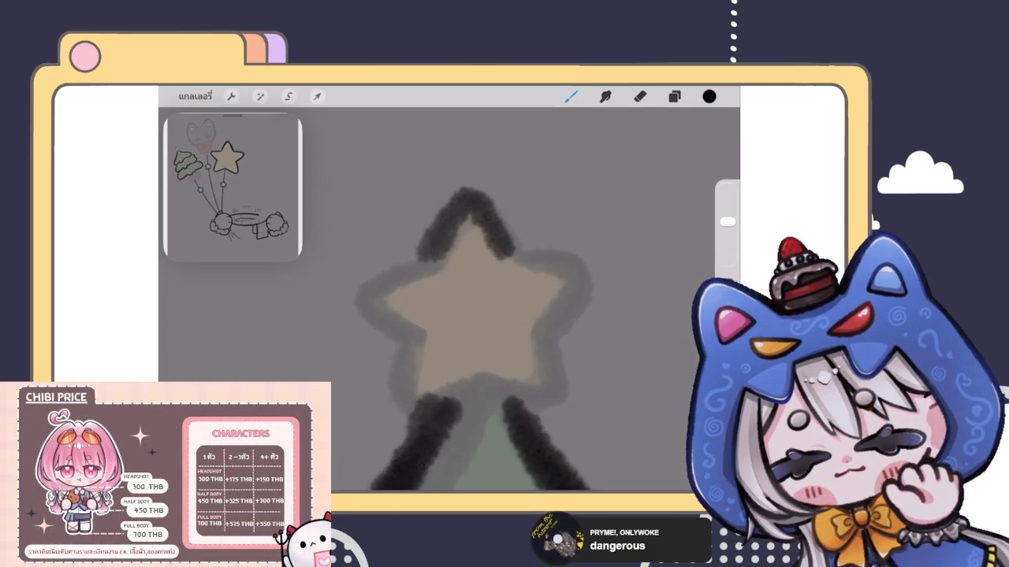
mouse_move(410, 263)
mouse_down()
mouse_move(379, 311)
mouse_move(418, 260)
mouse_up()
mouse_move(506, 254)
mouse_down()
mouse_move(556, 257)
mouse_move(552, 331)
mouse_move(556, 275)
mouse_up()
mouse_move(408, 342)
mouse_down()
mouse_move(443, 399)
mouse_move(552, 405)
mouse_move(565, 394)
mouse_up()
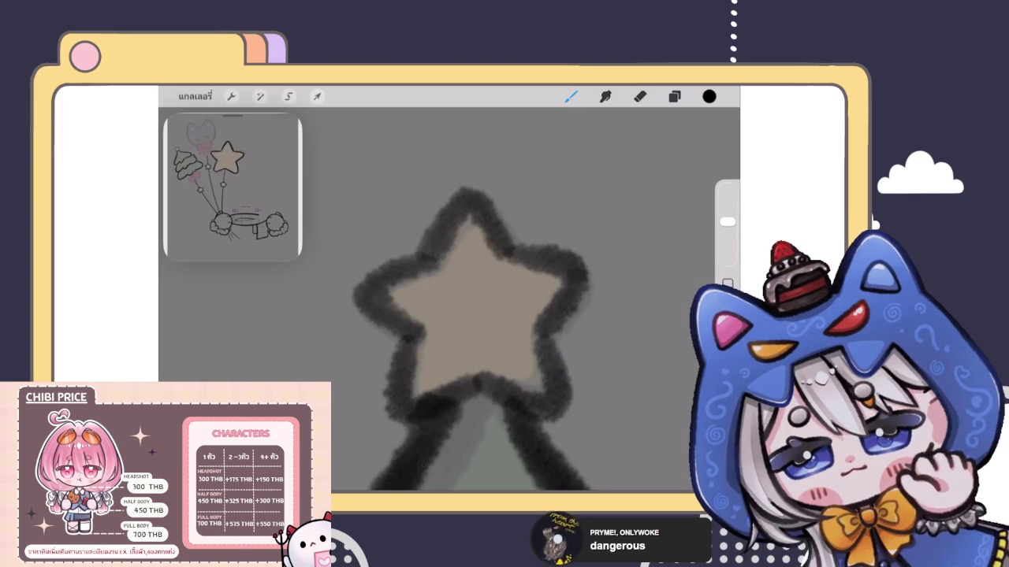
Review the inked tree and star, then select layer 34 in the Layers panel.
scroll(458, 315, down, 5)
scroll(430, 299, up, 3)
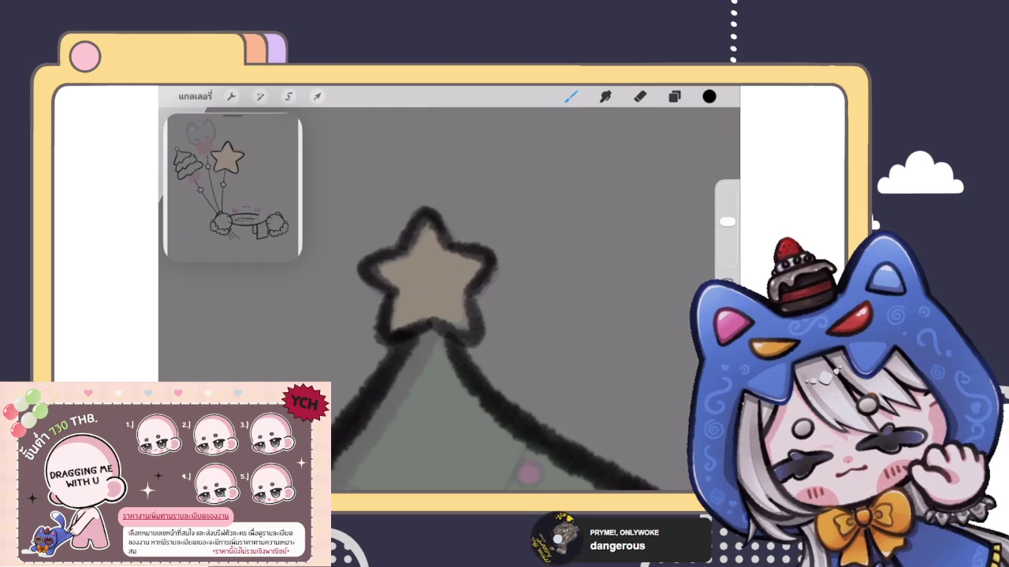
scroll(450, 300, down, 5)
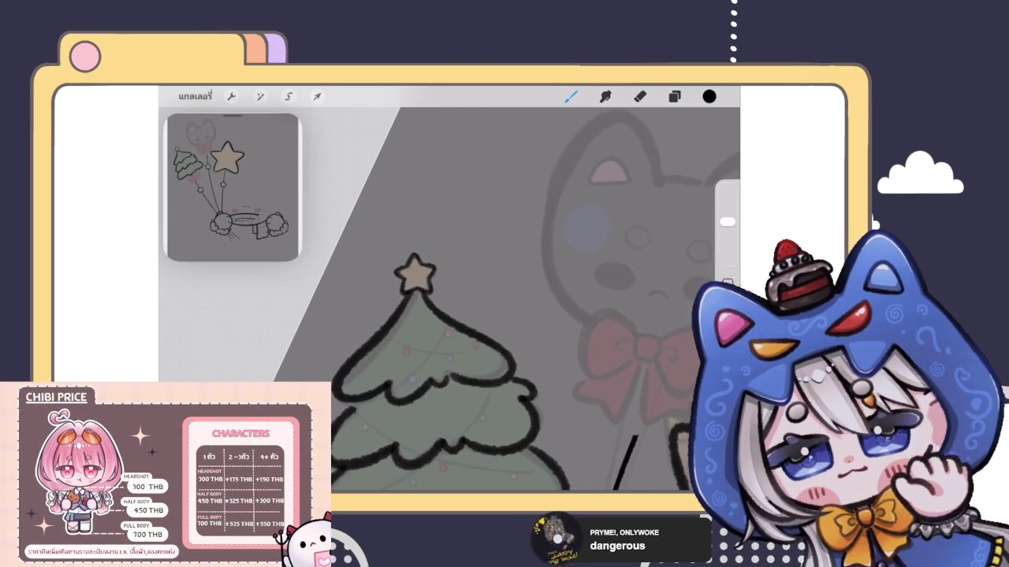
scroll(489, 339, down, 5)
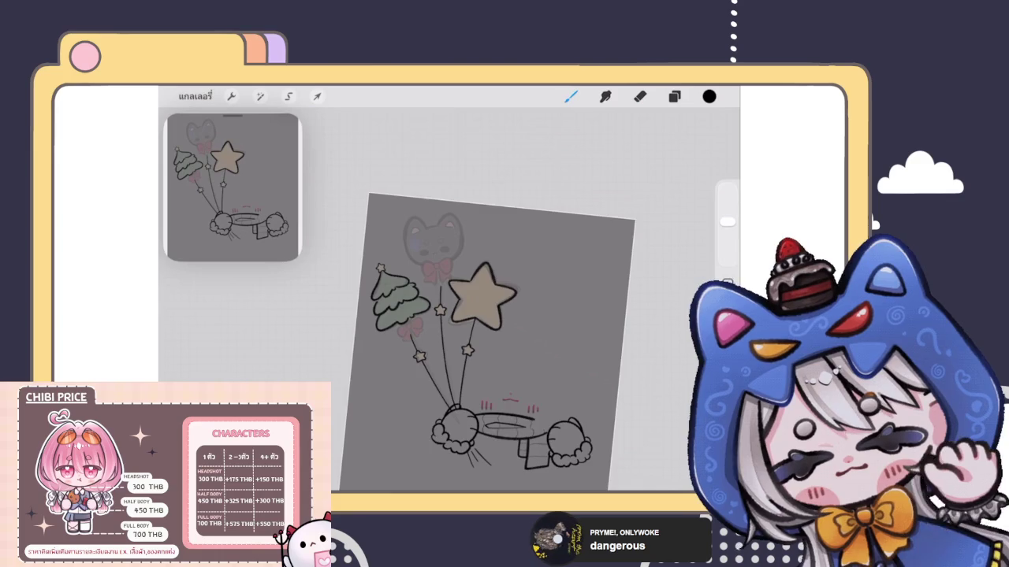
scroll(441, 315, up, 2)
scroll(442, 315, up, 2)
scroll(441, 315, up, 3)
scroll(442, 316, up, 2)
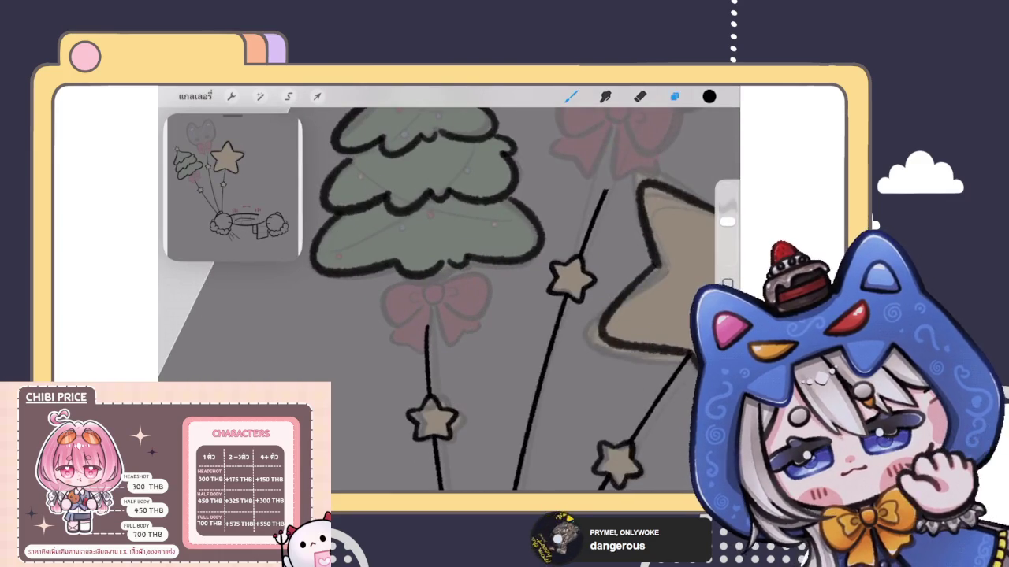
click(674, 95)
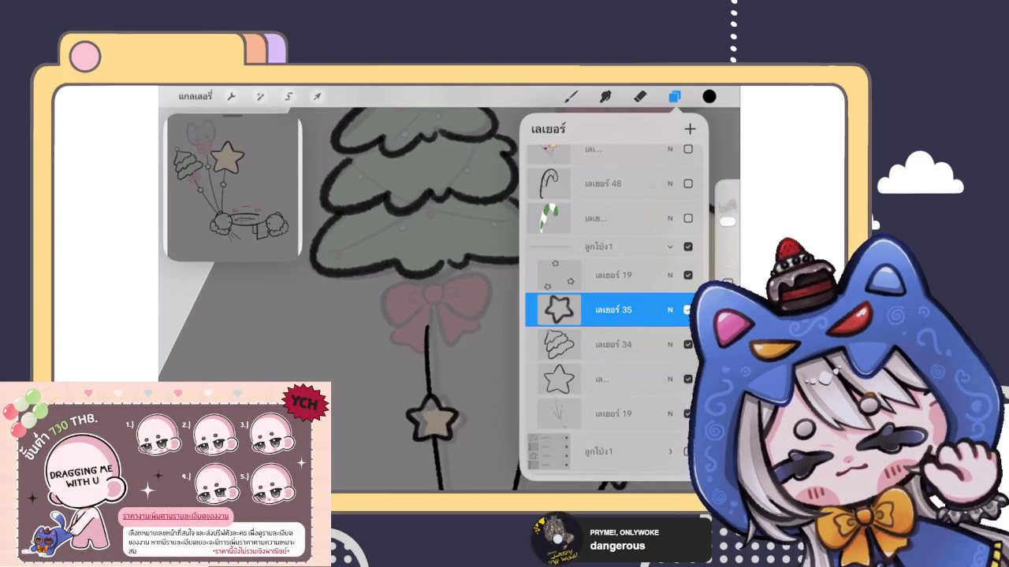
scroll(339, 288, down, 3)
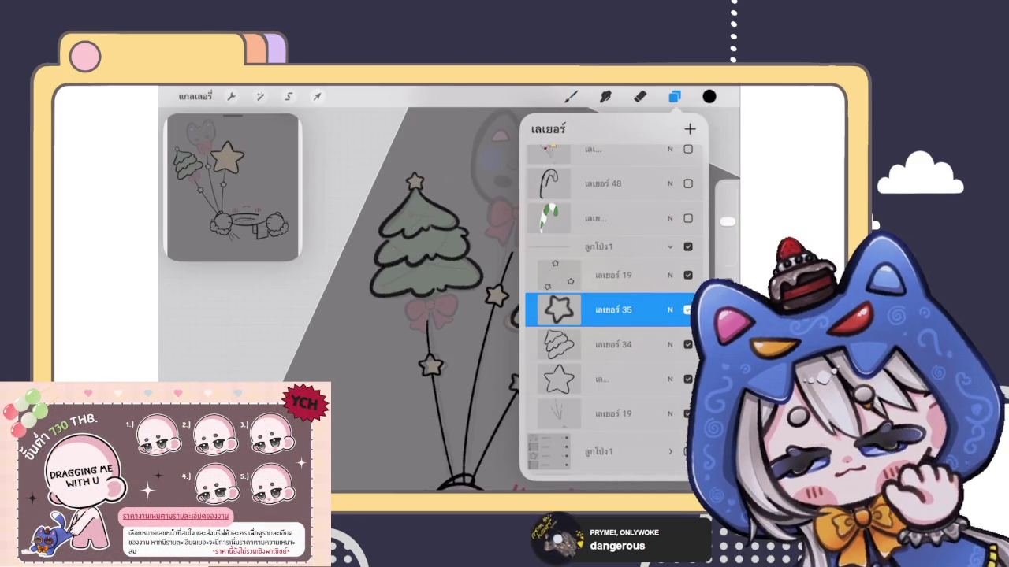
click(607, 345)
Draw a curved garland line across the tree's top tier.
click(571, 96)
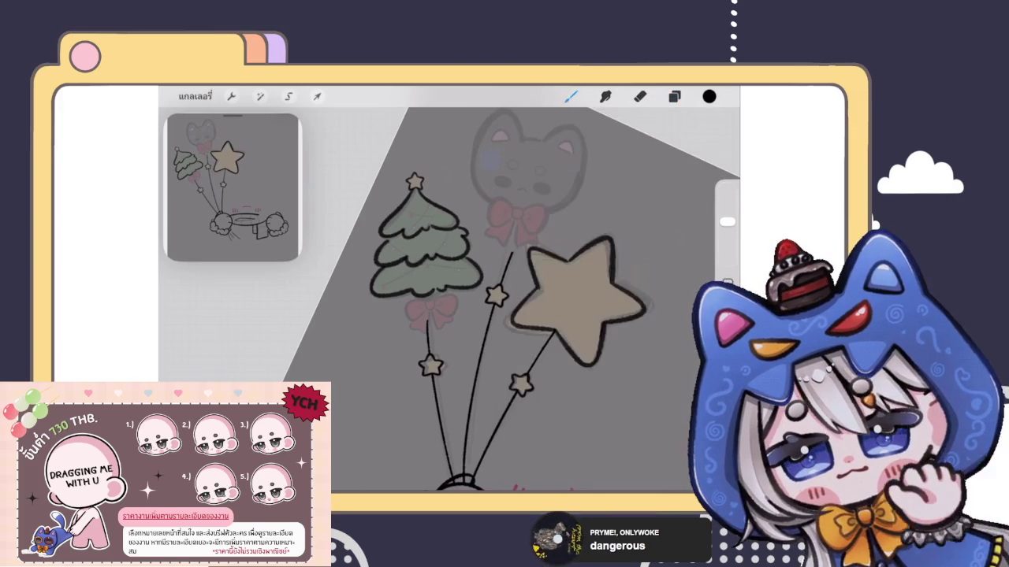
scroll(473, 315, up, 3)
drag(426, 249, 511, 257)
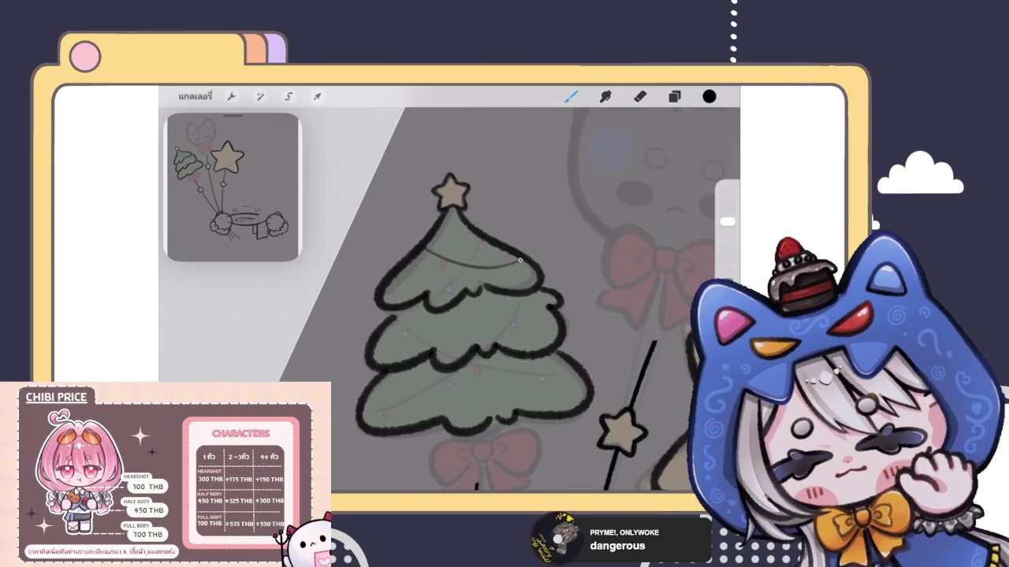
Draw three curved garland lines across the tree's lower tiers, redrawing one after an undo.
scroll(449, 307, up, 3)
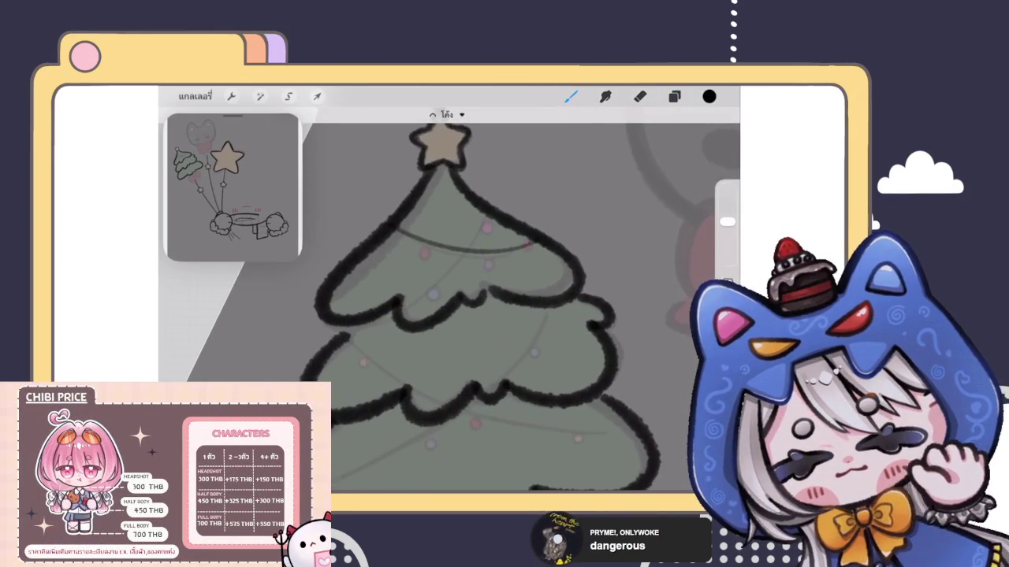
drag(484, 218, 335, 351)
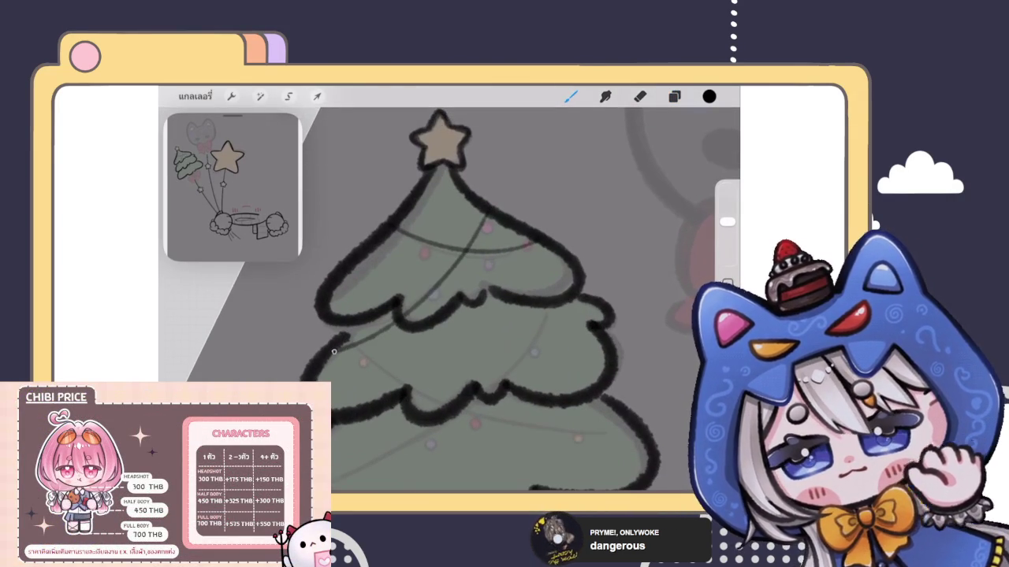
scroll(449, 307, down, 3)
scroll(449, 308, up, 2)
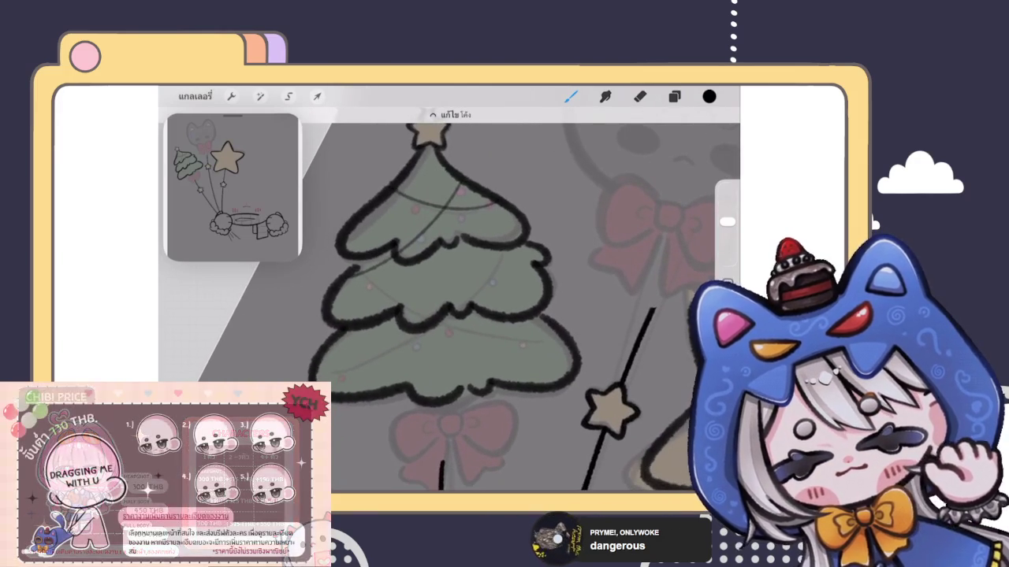
drag(452, 316, 316, 370)
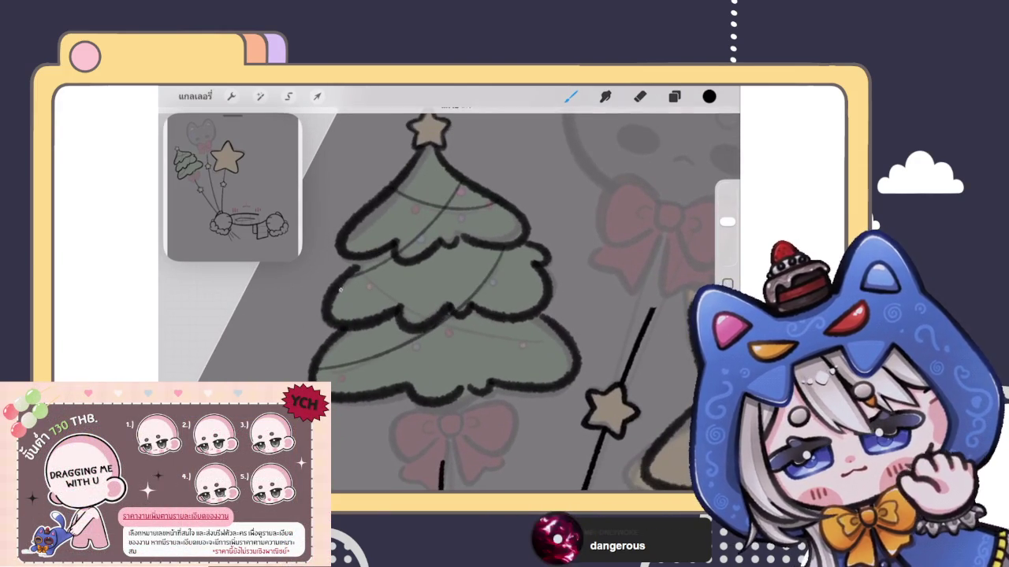
drag(382, 319, 569, 349)
key(ctrl+z)
drag(381, 323, 548, 353)
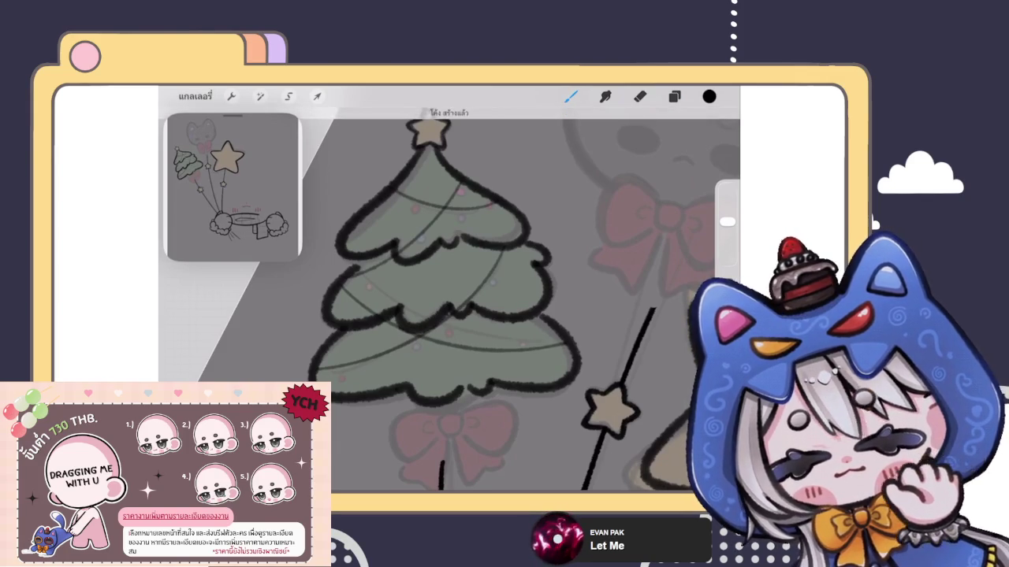
Zoom out to view the whole tree and show the layer list.
scroll(449, 307, down, 5)
scroll(504, 315, down, 2)
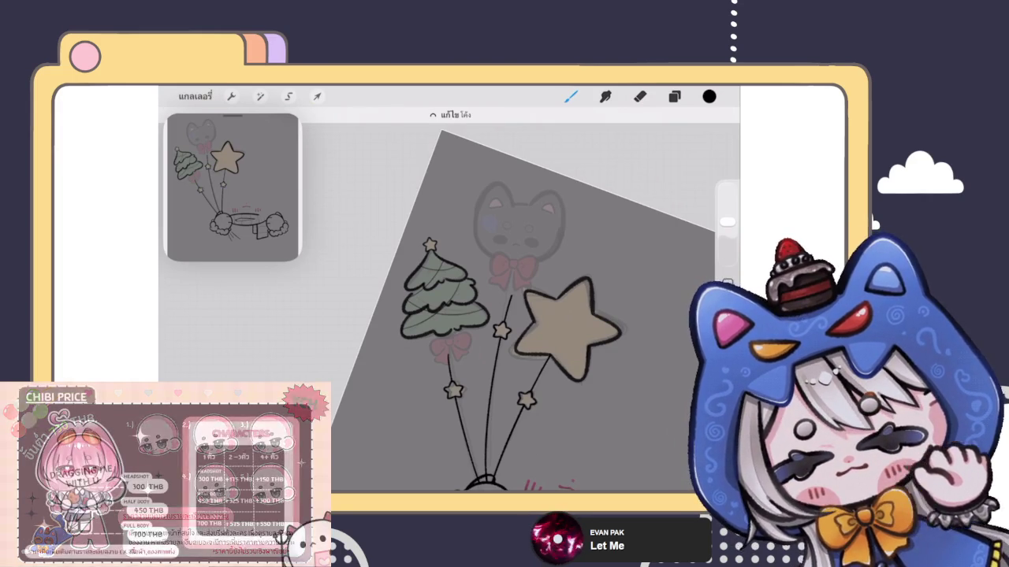
scroll(504, 308, up, 3)
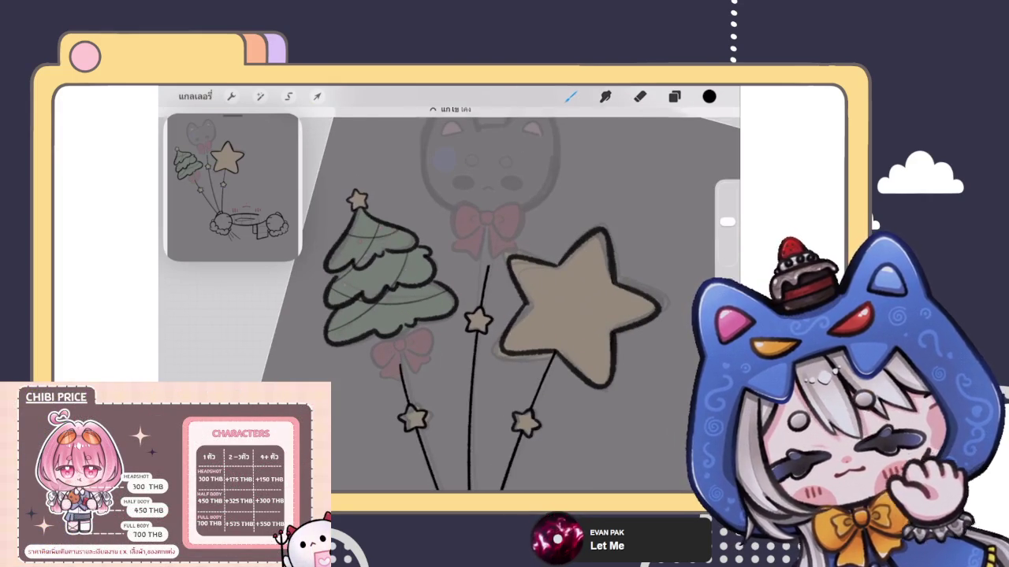
click(674, 96)
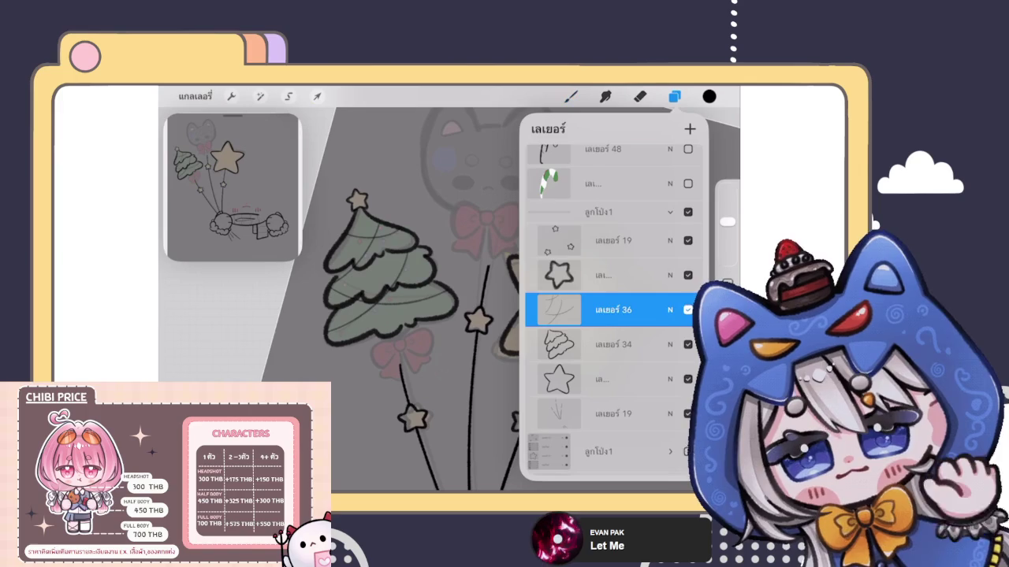
Select layer 34 and the star balloon's layer, then ink a bold ring for the bow's knot.
click(615, 344)
click(614, 379)
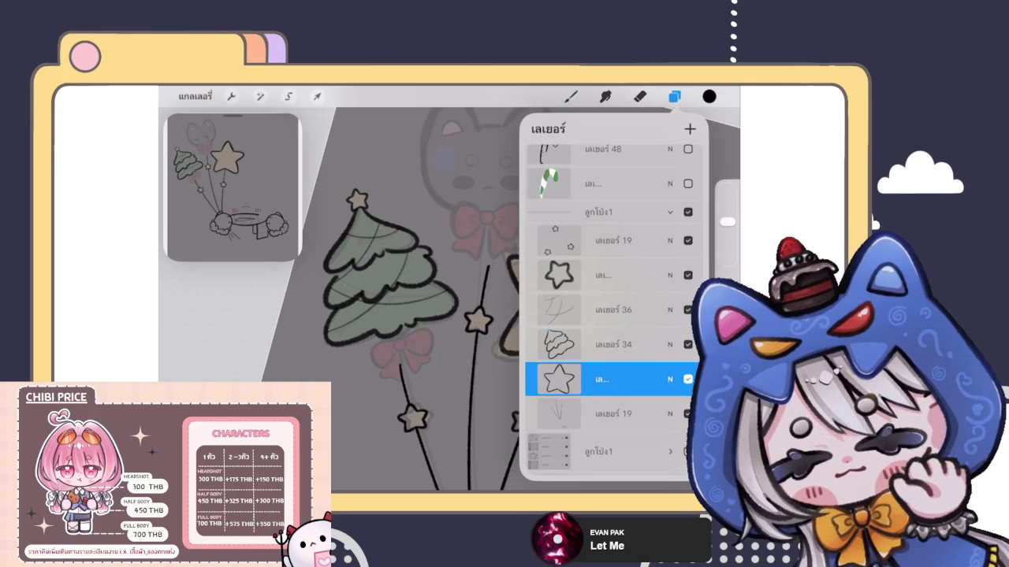
click(570, 96)
scroll(441, 331, up, 5)
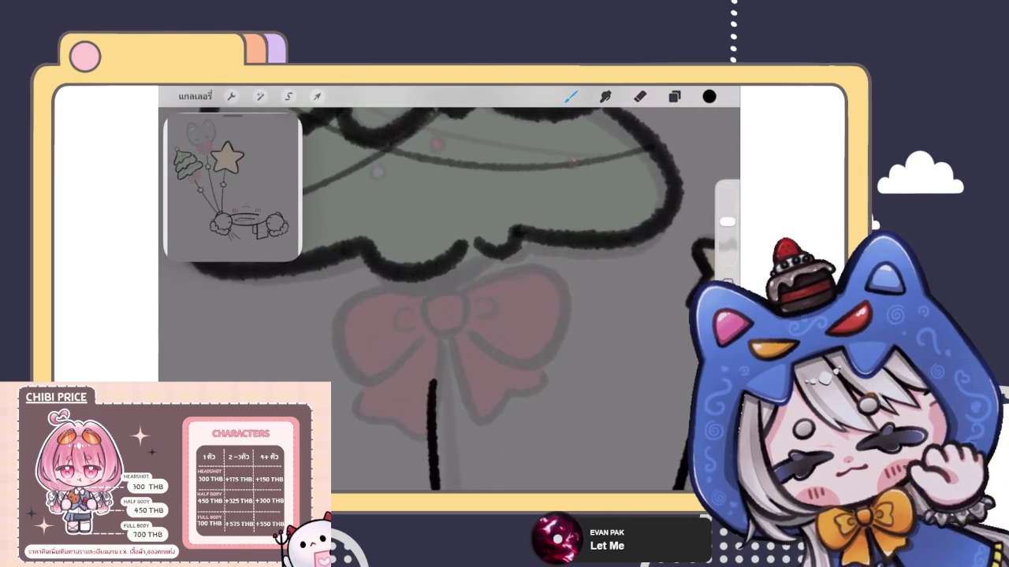
mouse_move(430, 320)
mouse_down()
mouse_move(463, 285)
mouse_move(457, 315)
mouse_move(426, 283)
mouse_move(442, 322)
mouse_up()
scroll(449, 300, up, 2)
mouse_move(473, 268)
mouse_down()
mouse_move(496, 285)
mouse_move(492, 318)
mouse_up()
Outline the bow's left and right loops in black down to their lower edges.
mouse_move(424, 274)
mouse_down()
mouse_move(389, 378)
mouse_move(445, 362)
mouse_up()
mouse_move(494, 268)
mouse_down()
mouse_move(585, 347)
mouse_move(486, 361)
mouse_up()
scroll(449, 300, down, 3)
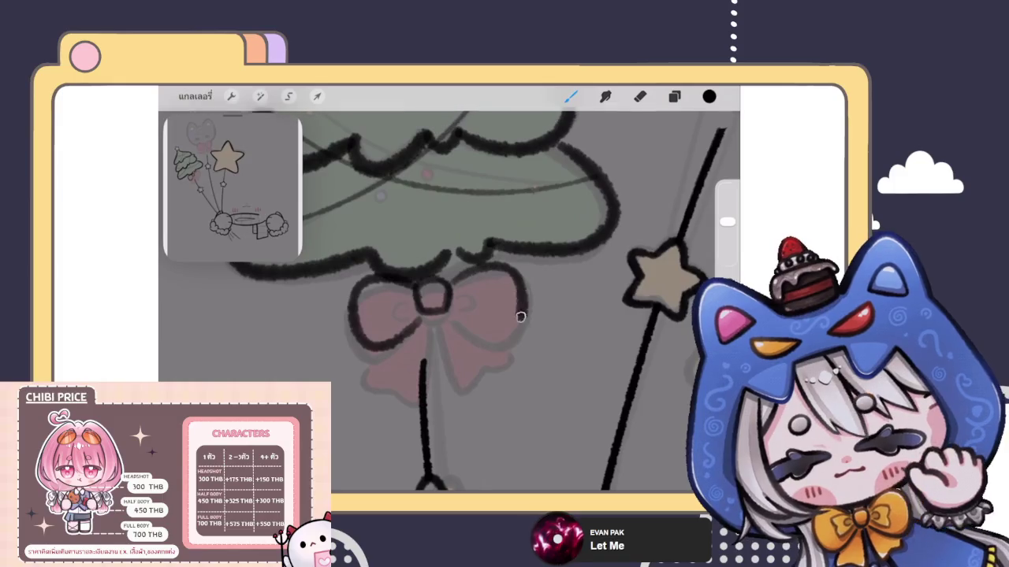
drag(461, 272, 465, 331)
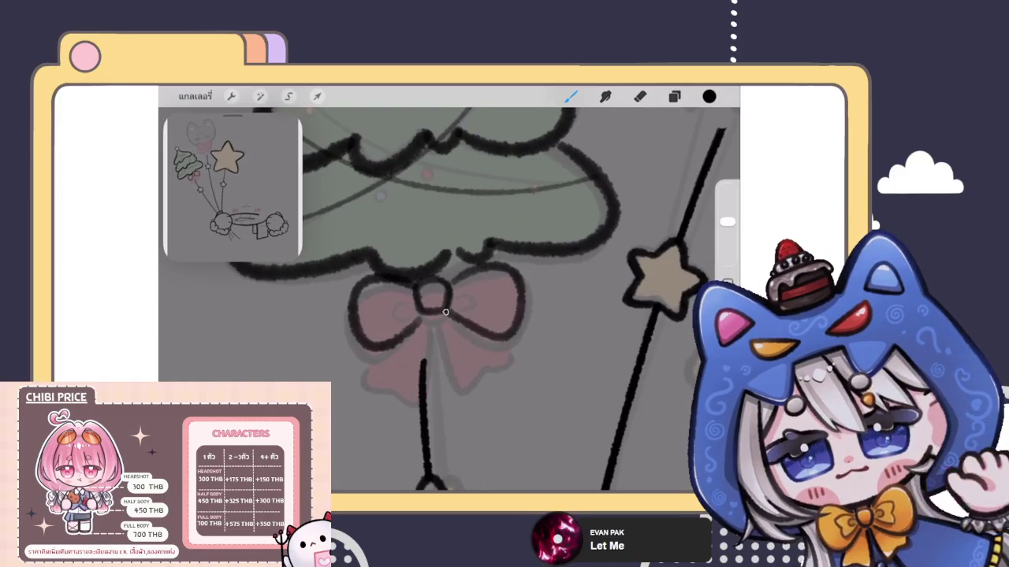
Outline the bow's left ribbon tail in black.
scroll(449, 300, up, 3)
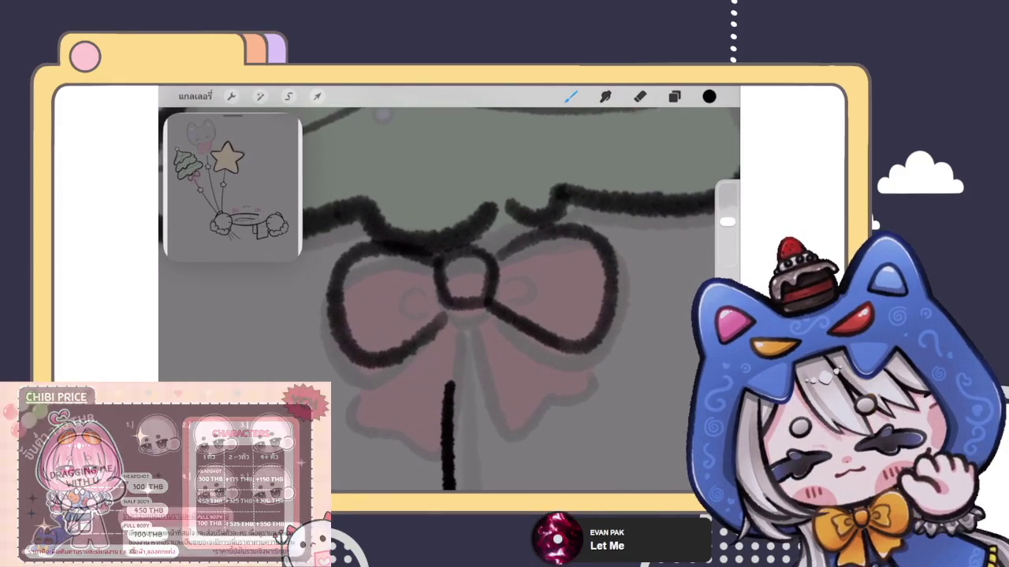
scroll(449, 300, down, 3)
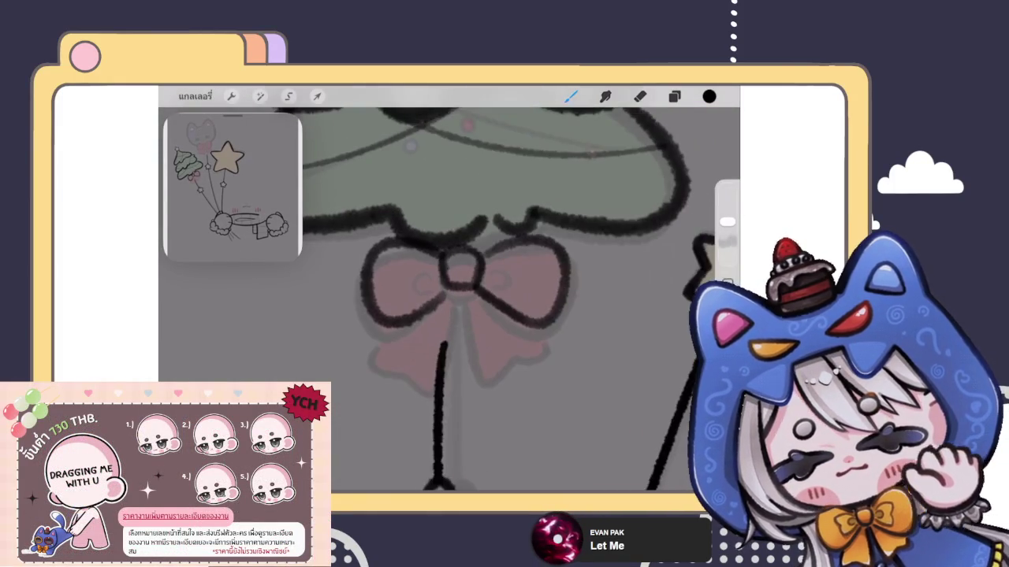
scroll(449, 299, down, 2)
scroll(449, 300, down, 3)
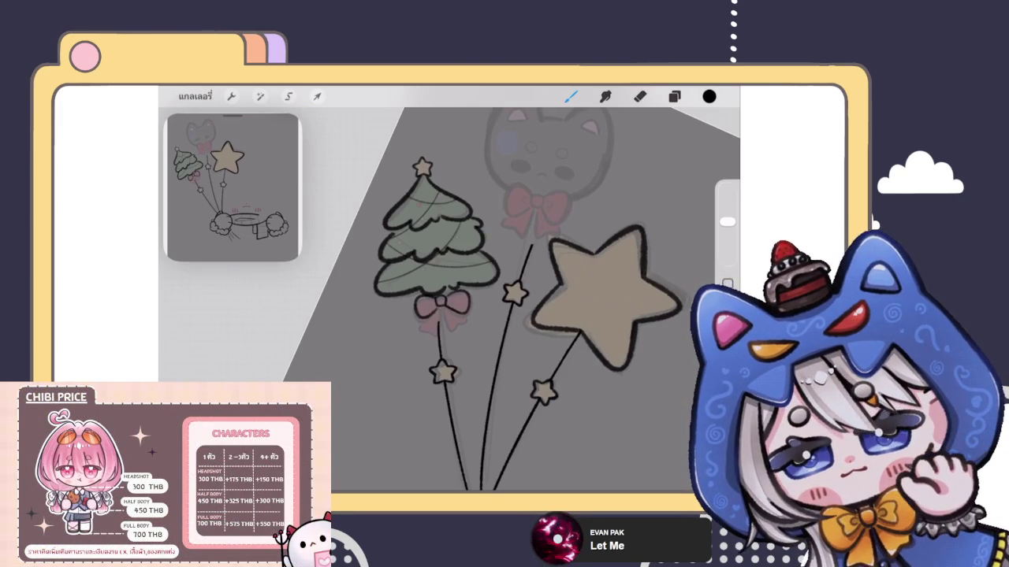
scroll(432, 323, up, 3)
scroll(433, 323, up, 3)
scroll(432, 323, up, 2)
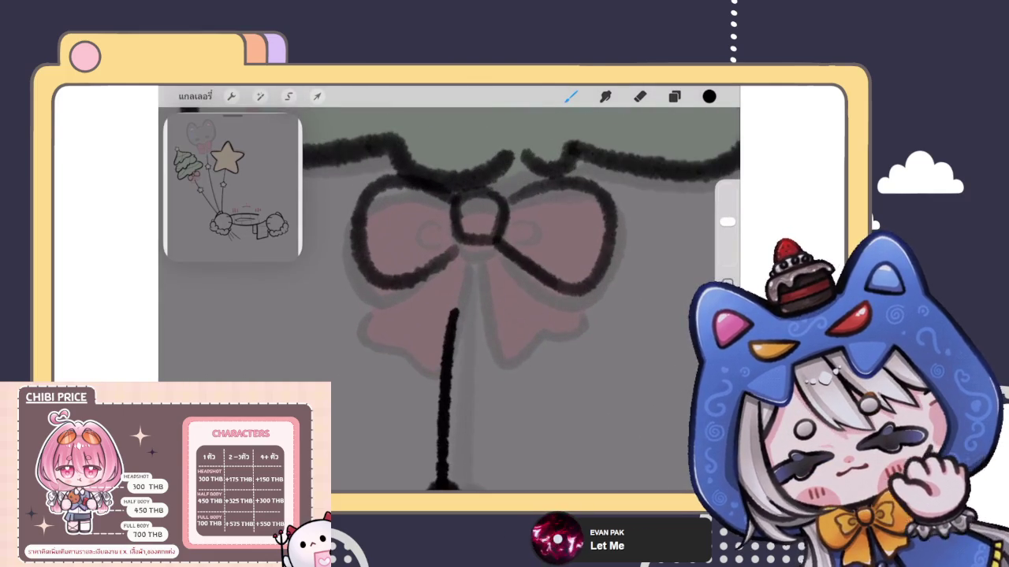
scroll(386, 323, up, 2)
scroll(386, 323, up, 2)
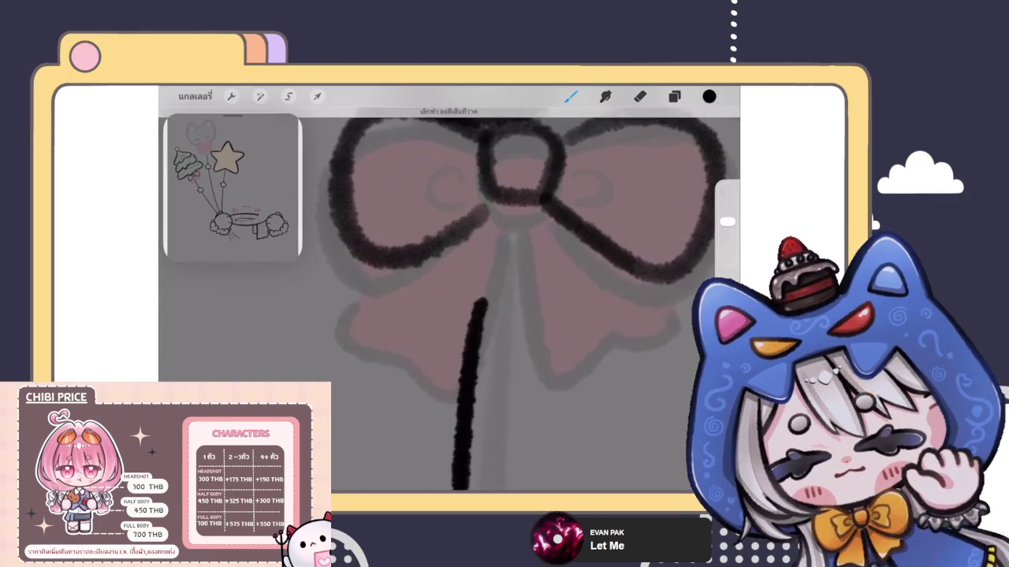
scroll(449, 299, down, 2)
scroll(449, 299, down, 1)
mouse_move(356, 292)
mouse_down()
mouse_move(385, 363)
mouse_move(448, 264)
mouse_up()
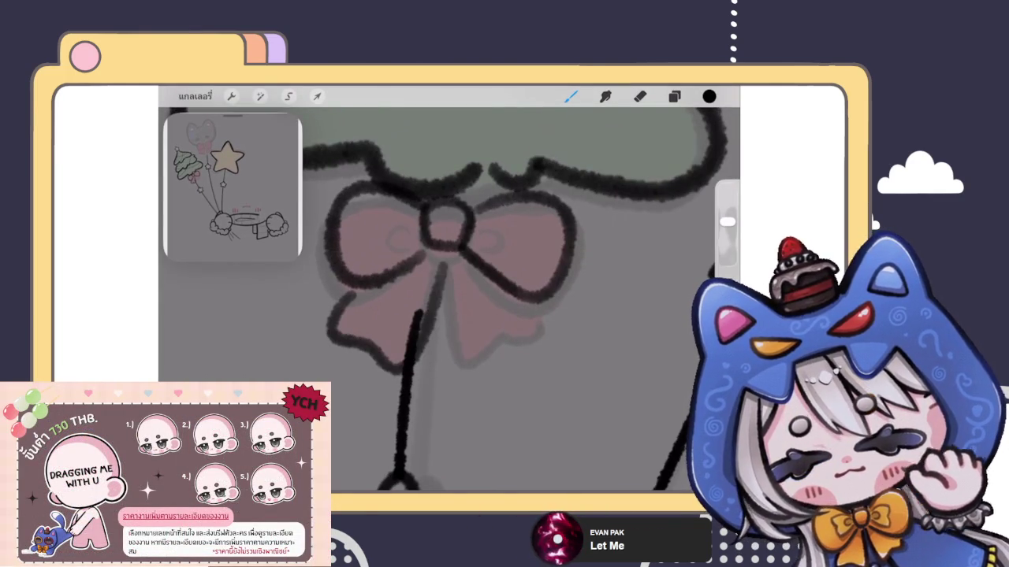
scroll(449, 300, up, 1)
scroll(450, 300, down, 3)
scroll(450, 299, up, 3)
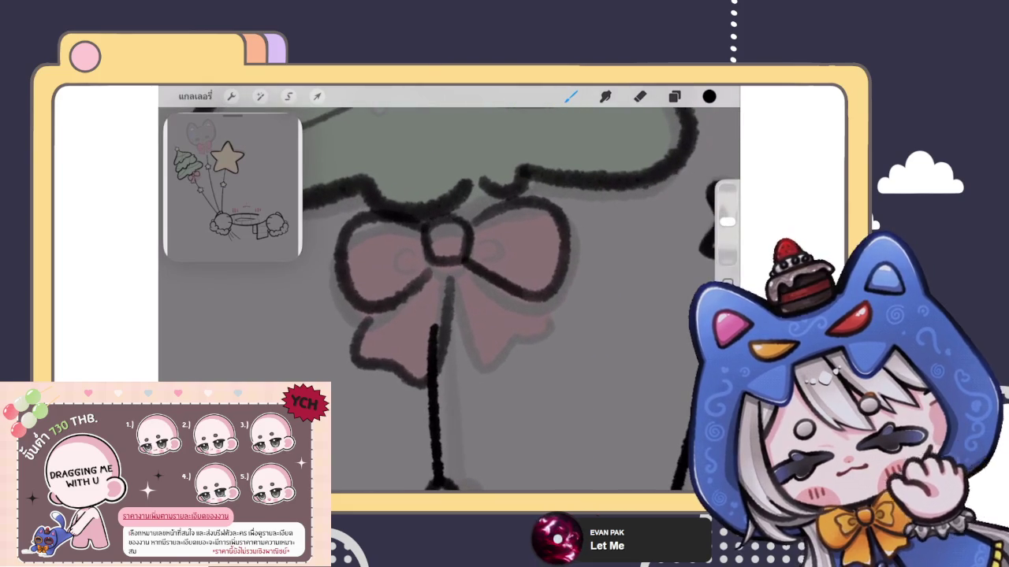
scroll(449, 300, up, 1)
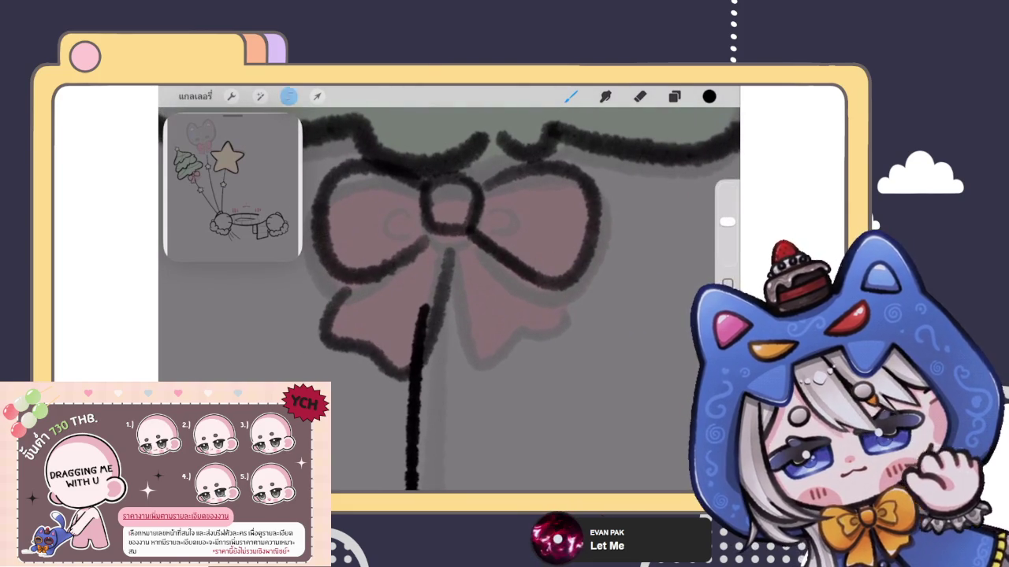
Freehand-select the lower-left bow loop and ribbon and reshape it.
key(s)
drag(358, 298, 382, 309)
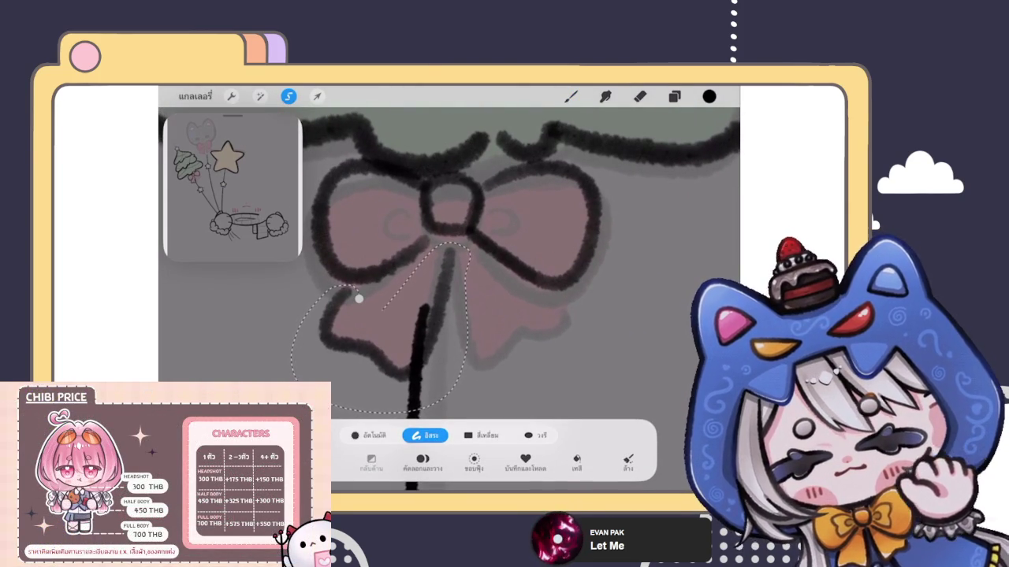
key(v)
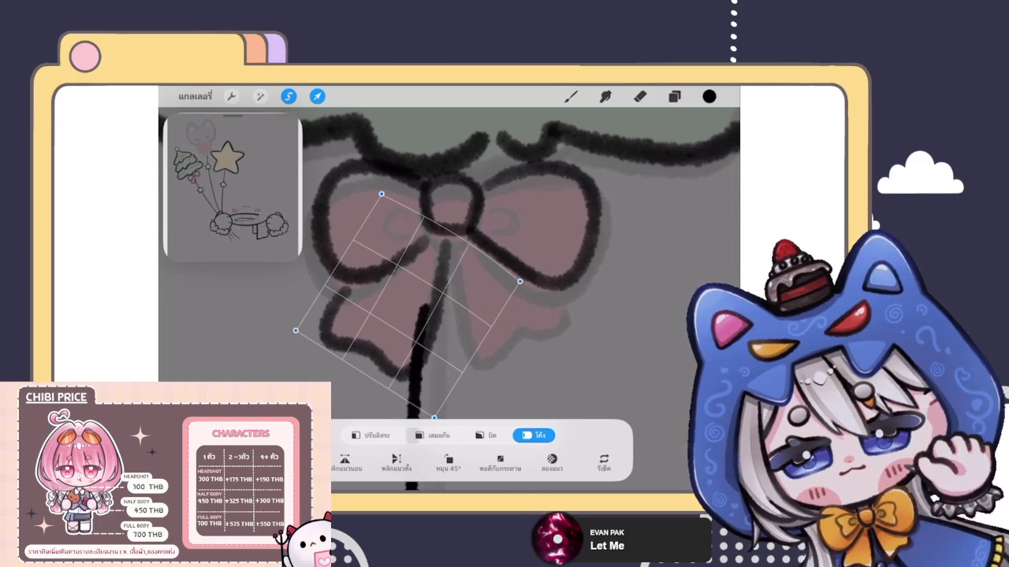
key(b)
Outline the bow's remaining ribbon tail in bold black.
scroll(450, 299, down, 5)
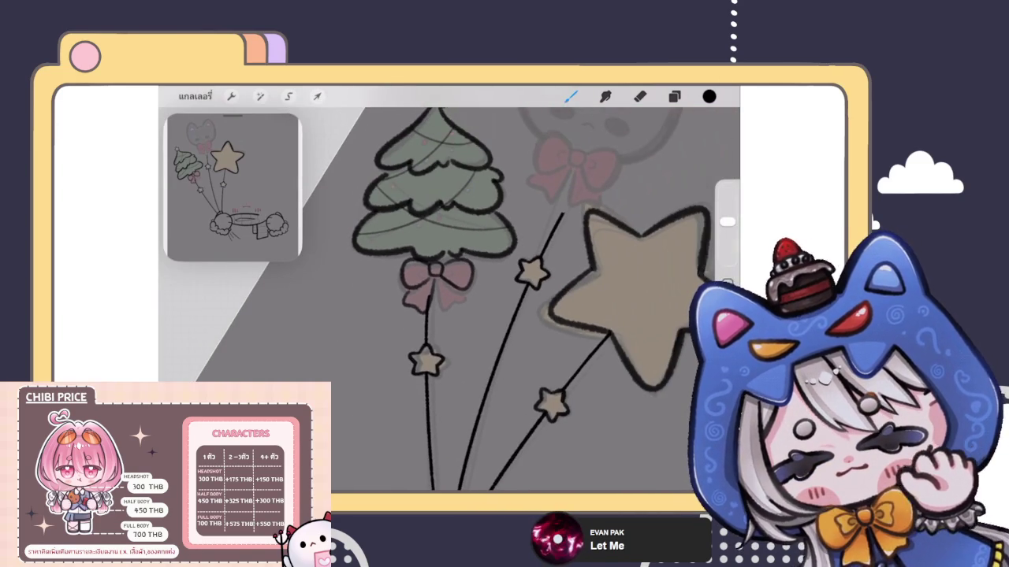
scroll(434, 276, up, 5)
mouse_move(413, 260)
mouse_down()
mouse_move(469, 363)
mouse_move(520, 335)
mouse_move(509, 296)
mouse_up()
scroll(441, 252, up, 3)
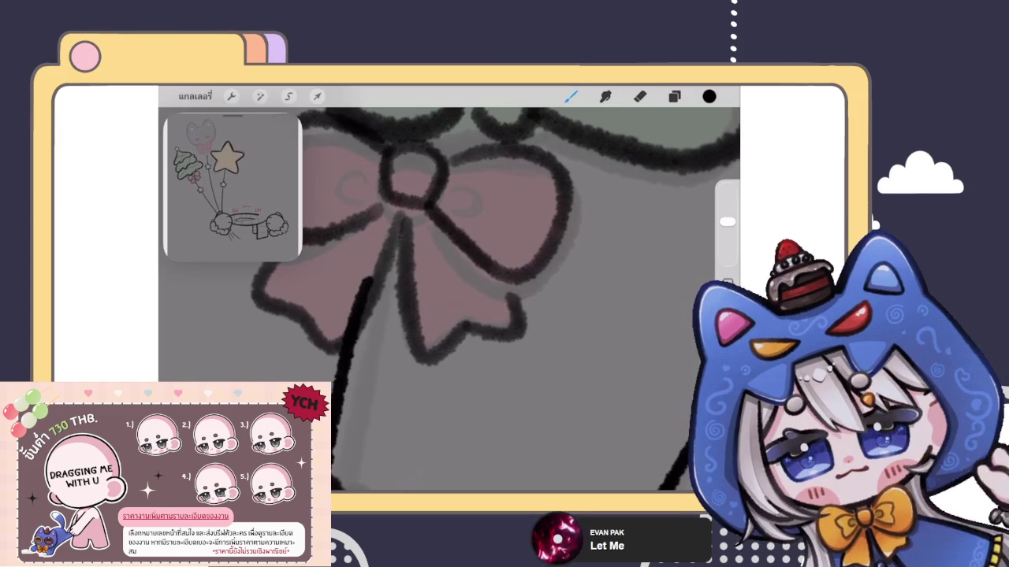
scroll(449, 300, down, 5)
scroll(442, 288, up, 3)
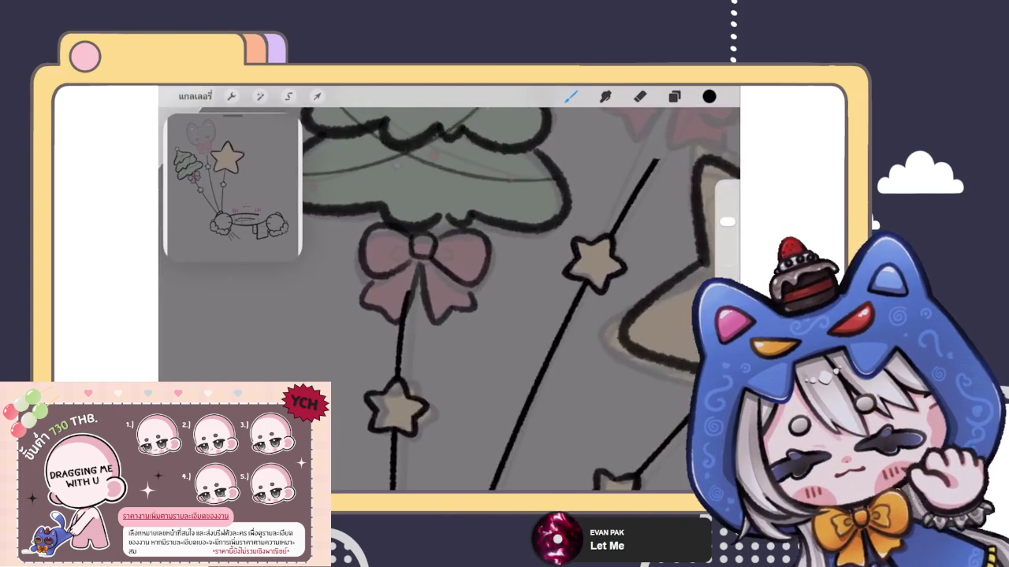
scroll(394, 248, up, 2)
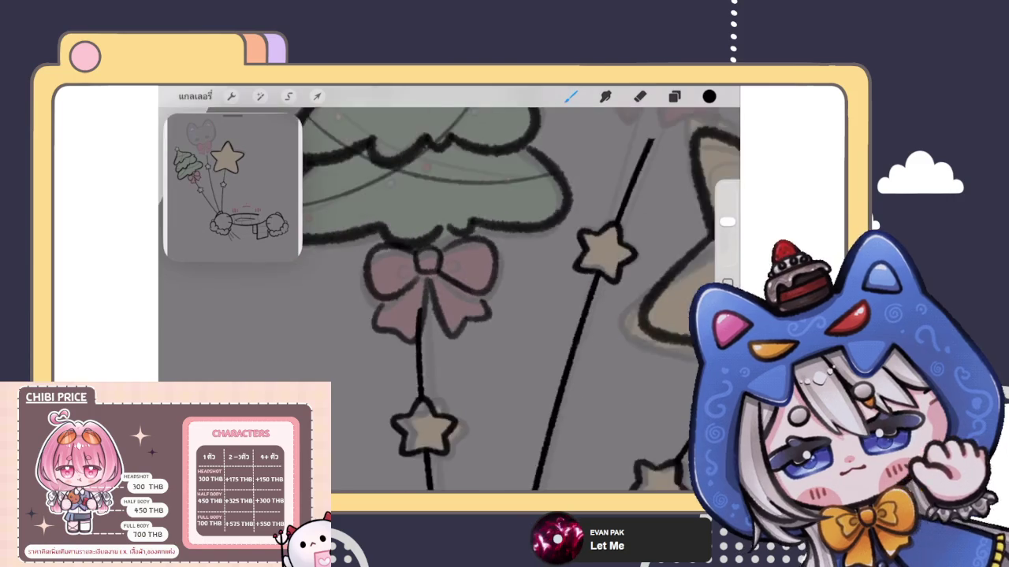
scroll(449, 299, up, 3)
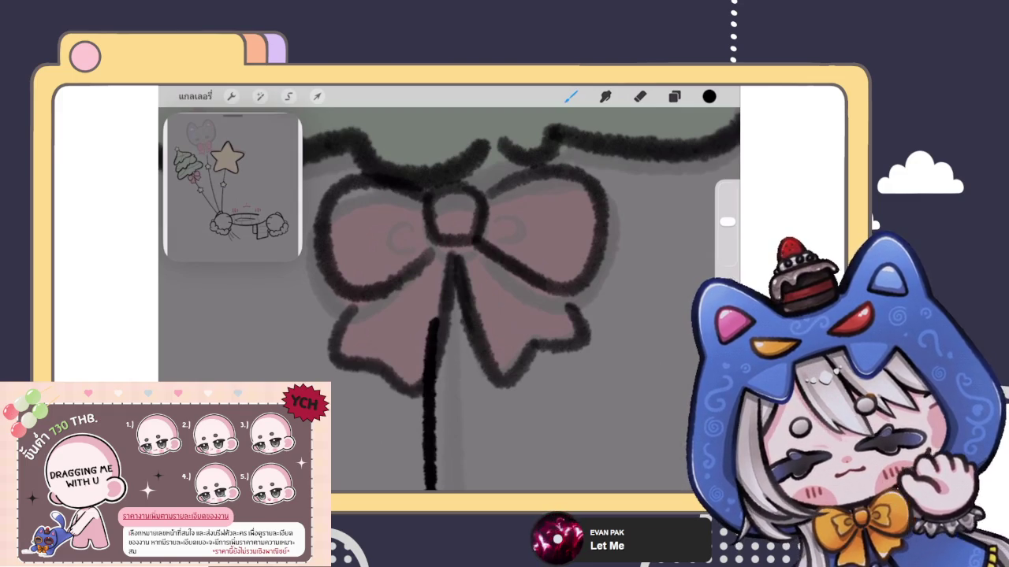
Erase stray marks, then sketch a trial curl stroke inside the bow loop.
key(e)
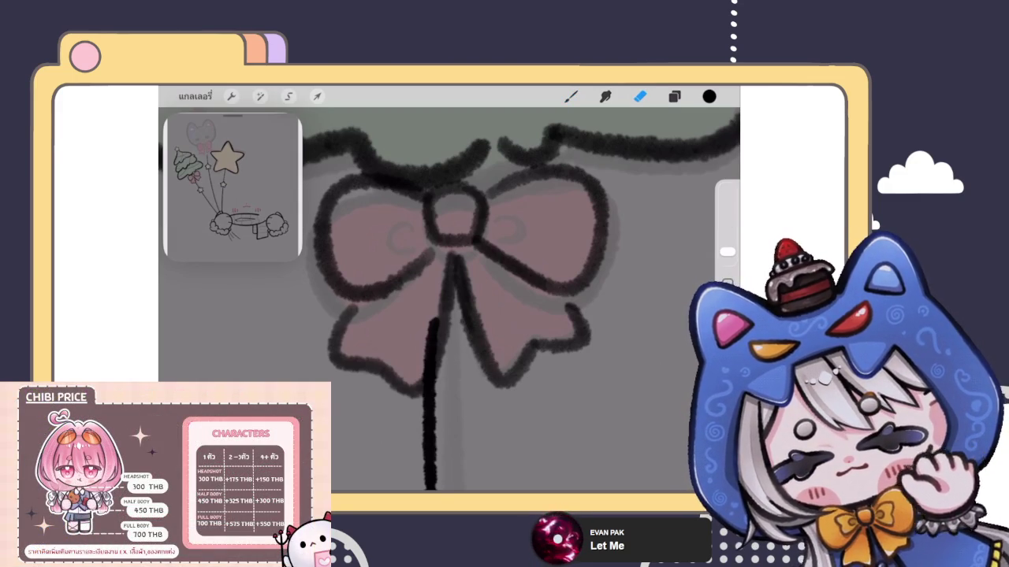
key(b)
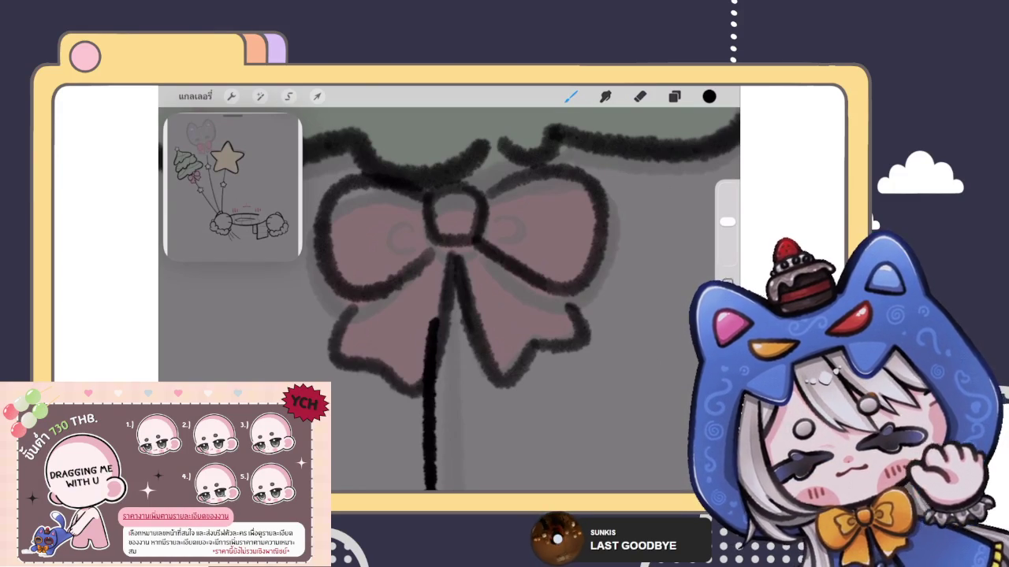
scroll(449, 300, up, 3)
mouse_move(469, 246)
mouse_down()
mouse_move(465, 306)
mouse_move(450, 260)
mouse_up()
Undo the unwanted curl, keep the left-loop curl, and erase stray marks around it.
key(ctrl+z)
scroll(449, 300, down, 3)
scroll(449, 299, up, 2)
key(ctrl+z)
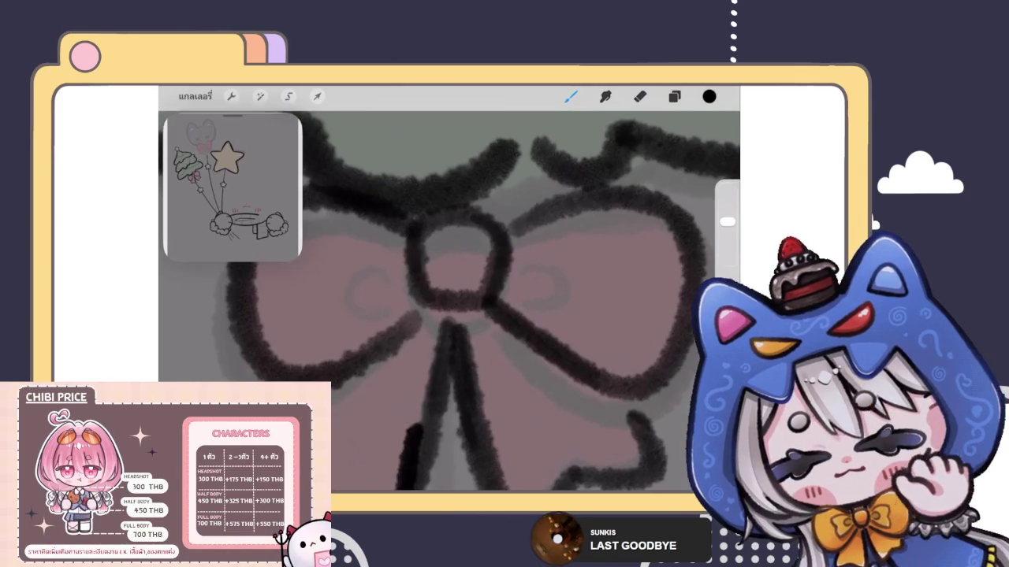
key(ctrl+shift+z)
key(e)
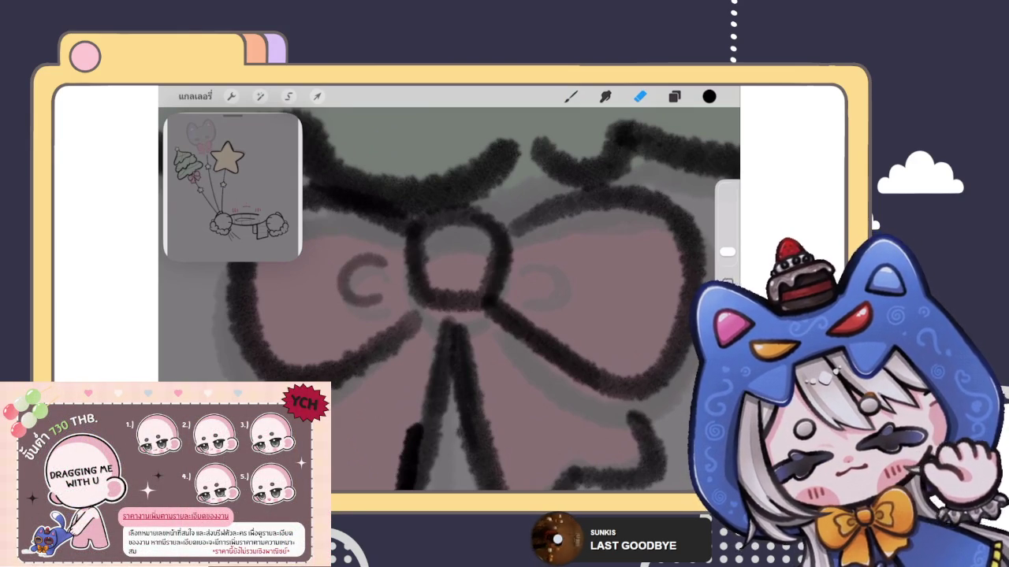
key(b)
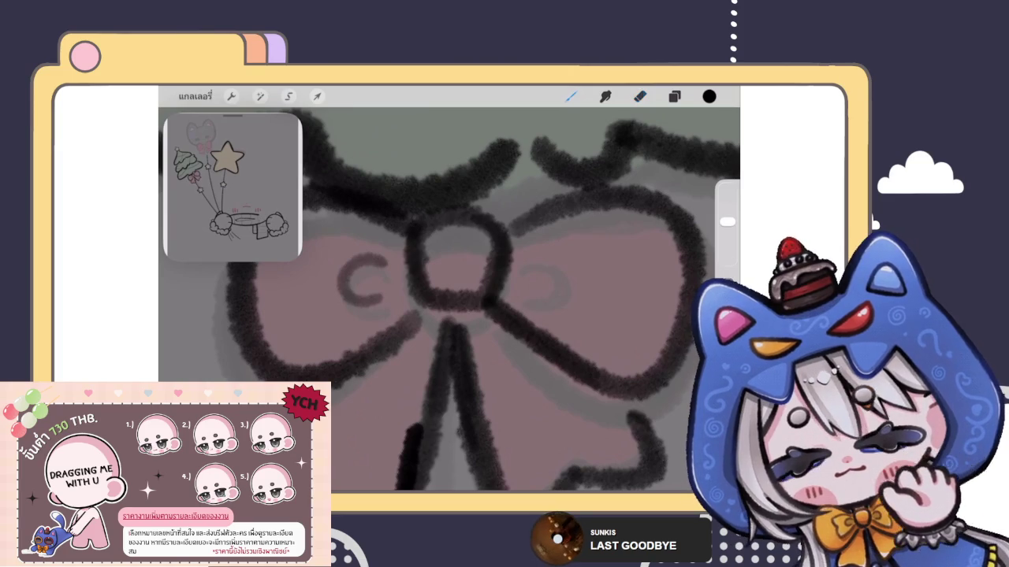
Draw and touch up a C-shaped curl inside the bow's right loop.
drag(526, 258, 534, 304)
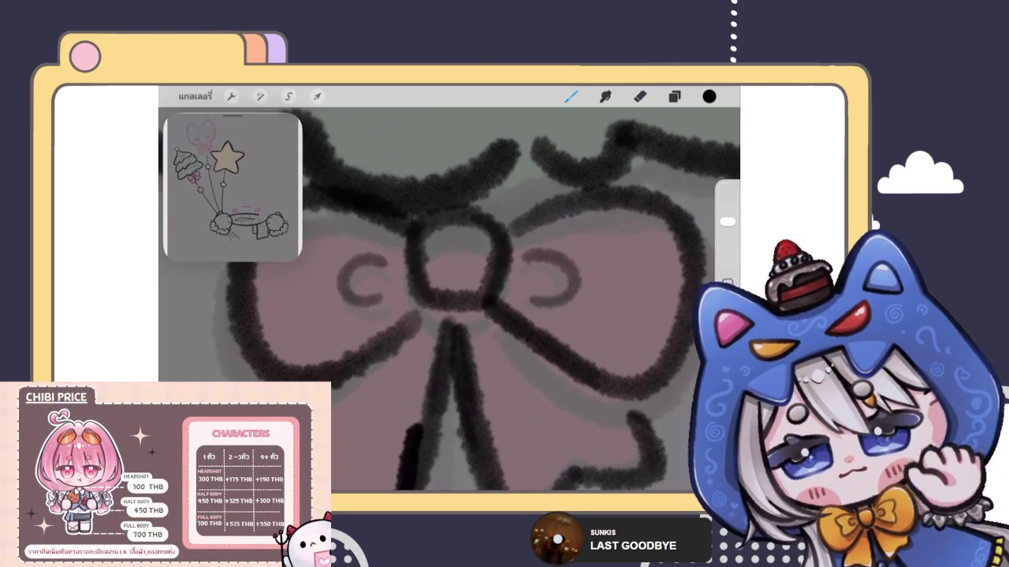
key(ctrl+z)
key(ctrl+shift+z)
drag(575, 269, 572, 300)
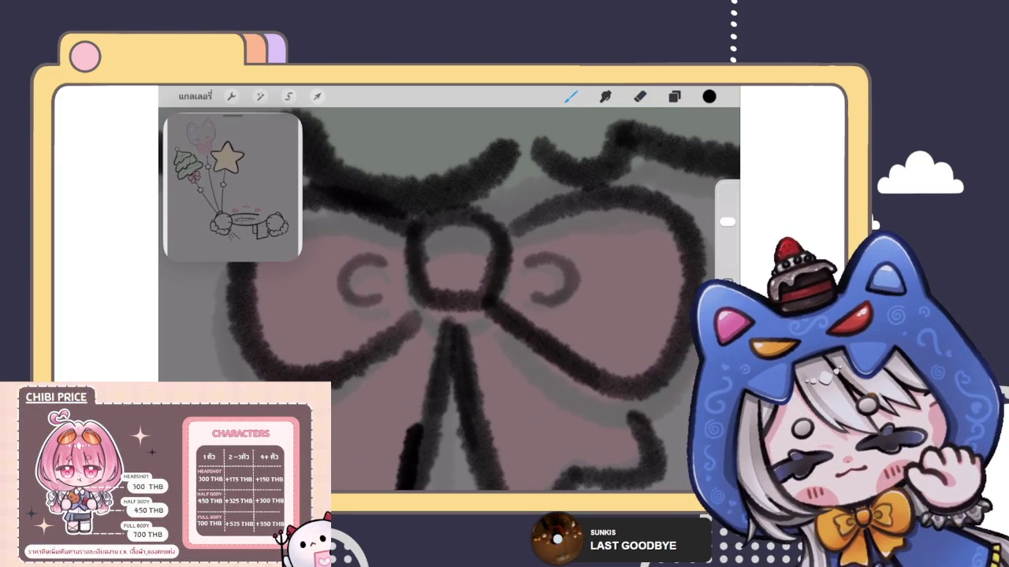
scroll(449, 292, down, 5)
scroll(449, 300, down, 3)
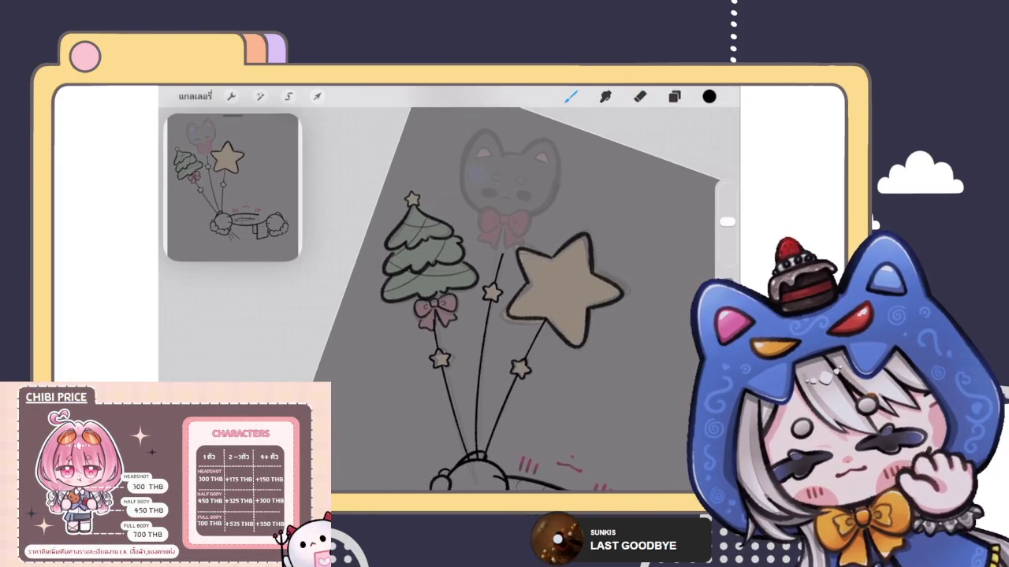
Duplicate bow ink layer 37 and merge the copy down to strengthen the lines.
click(674, 96)
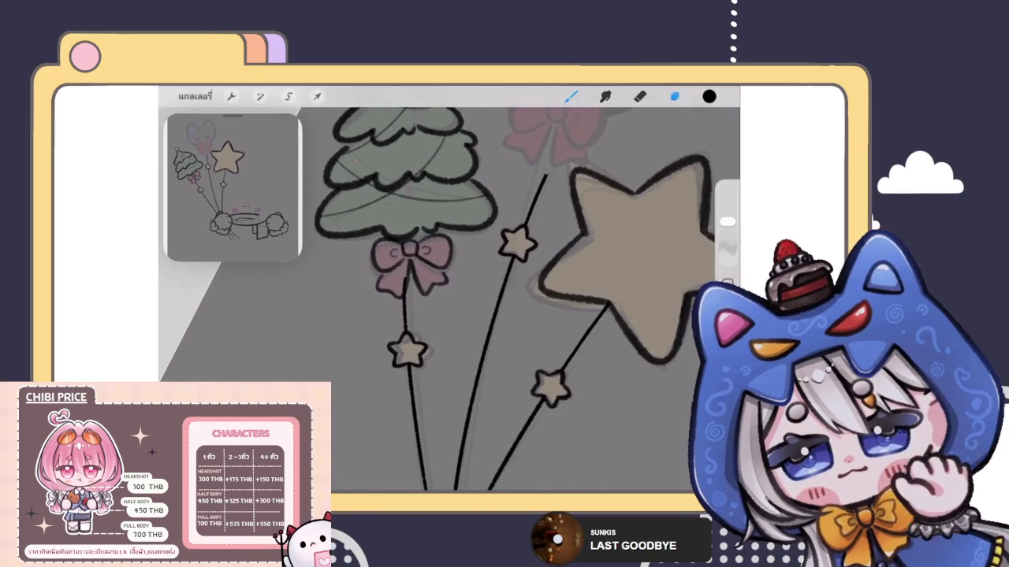
scroll(410, 300, up, 2)
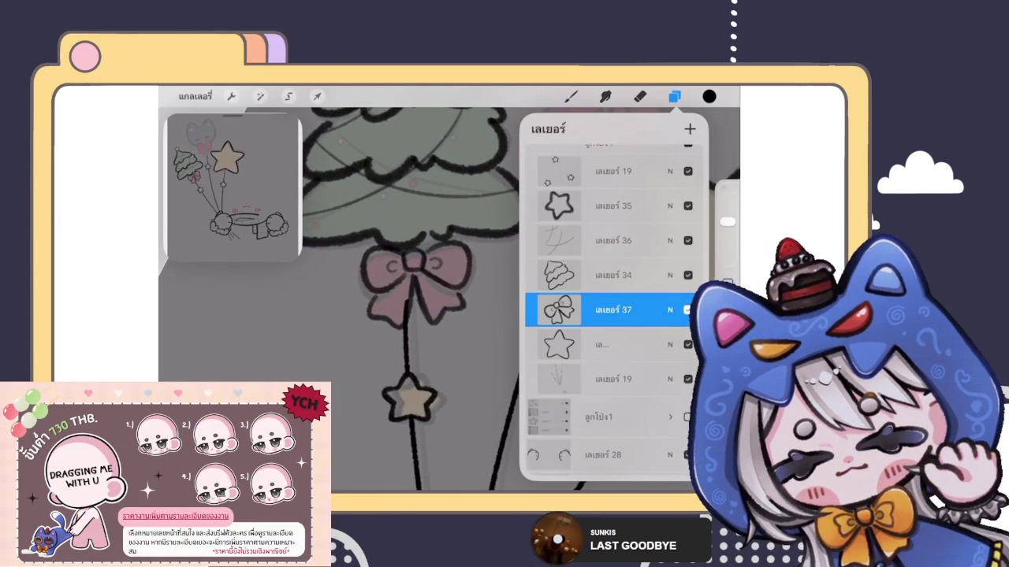
drag(646, 309, 552, 310)
click(631, 309)
click(615, 309)
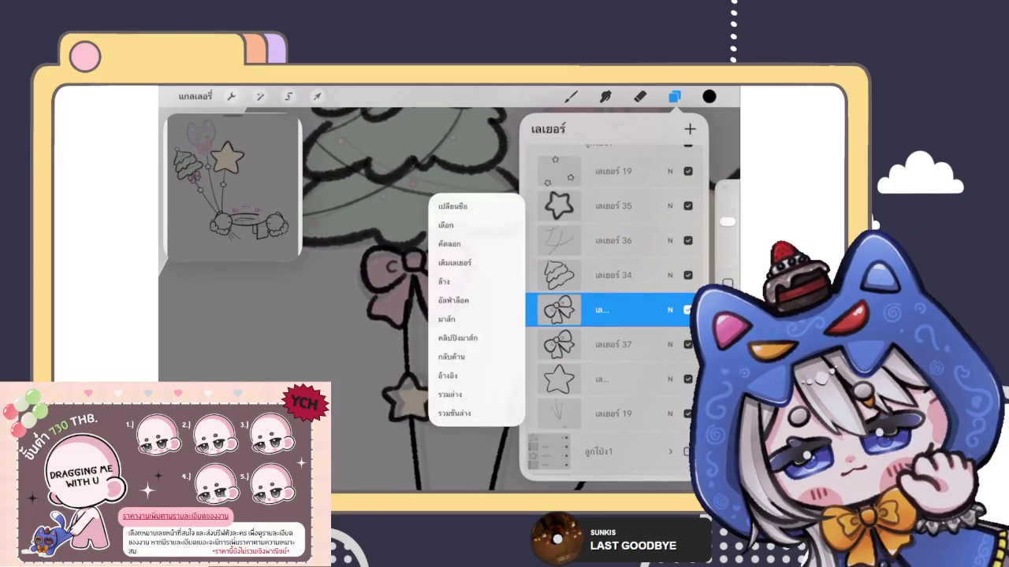
click(451, 388)
scroll(355, 299, down, 3)
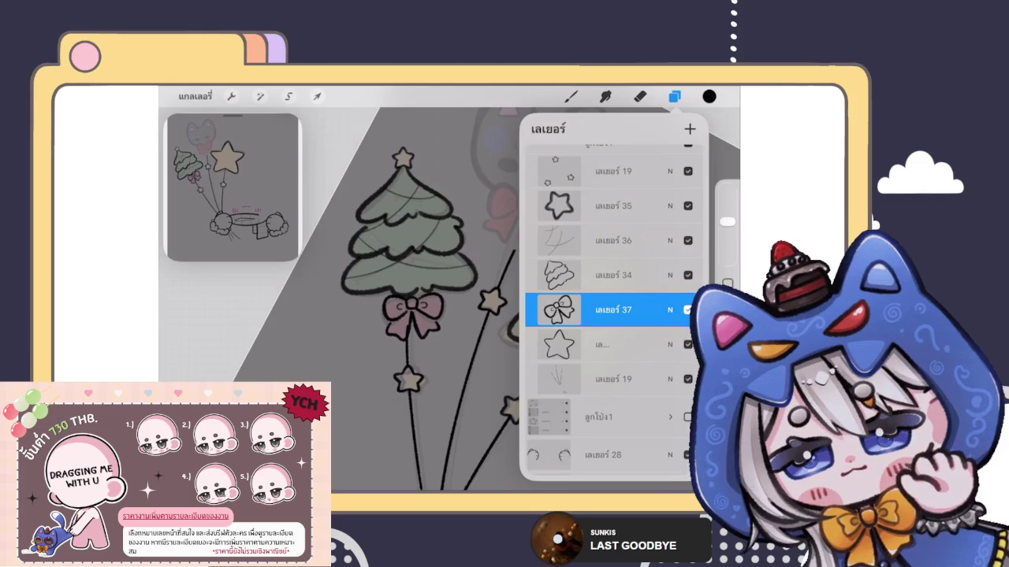
scroll(410, 315, up, 1)
Select layers 34, 35, 36 and 37 and group them into a new tree balloon group.
click(615, 275)
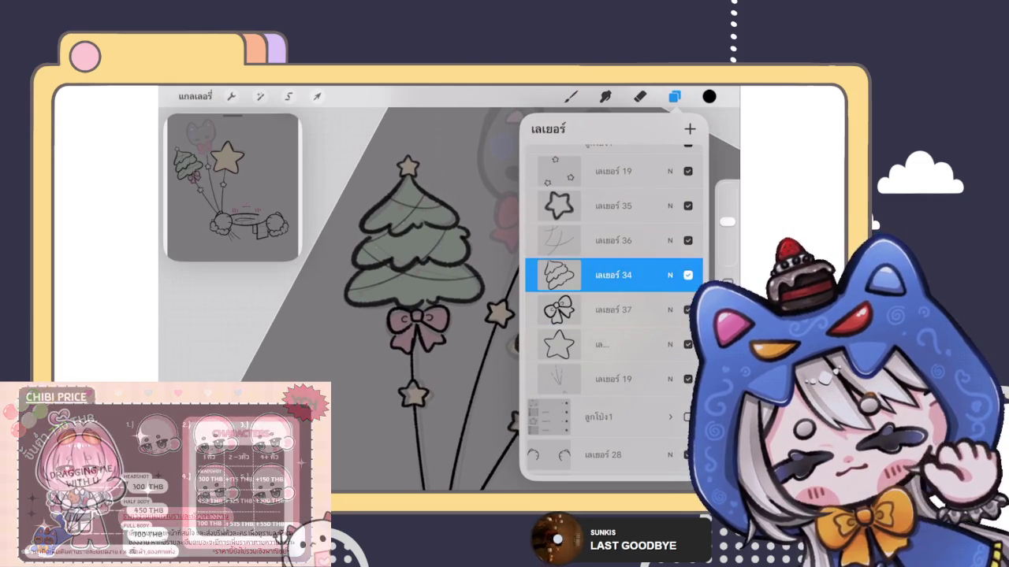
scroll(615, 307, up, 2)
click(615, 266)
drag(567, 300, 639, 301)
drag(567, 335, 639, 335)
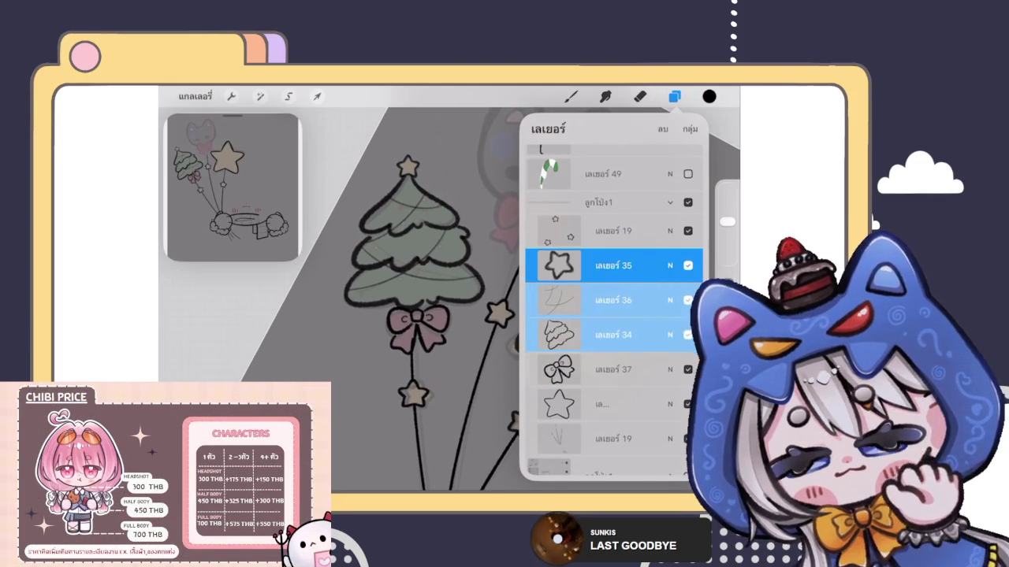
drag(568, 369, 639, 370)
click(654, 129)
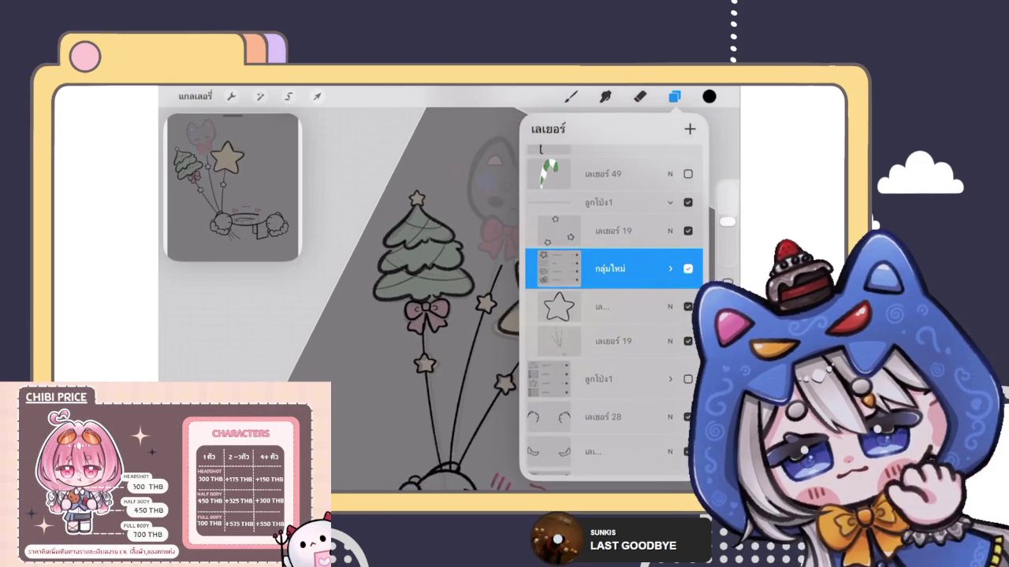
Nudge the tree balloon group slightly left and down with Transform.
click(317, 95)
drag(425, 260, 422, 262)
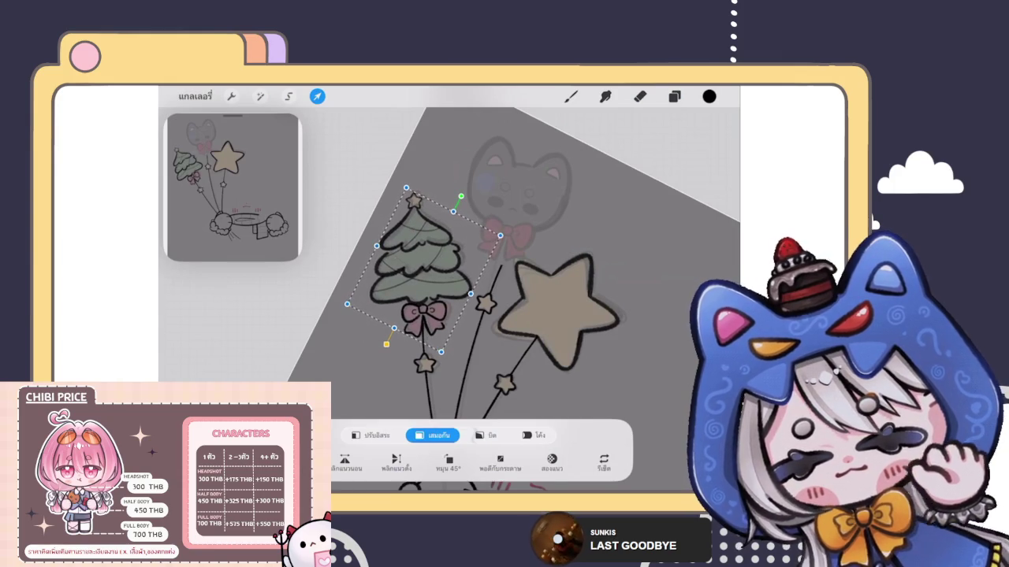
click(571, 95)
scroll(469, 319, down, 5)
scroll(470, 321, down, 3)
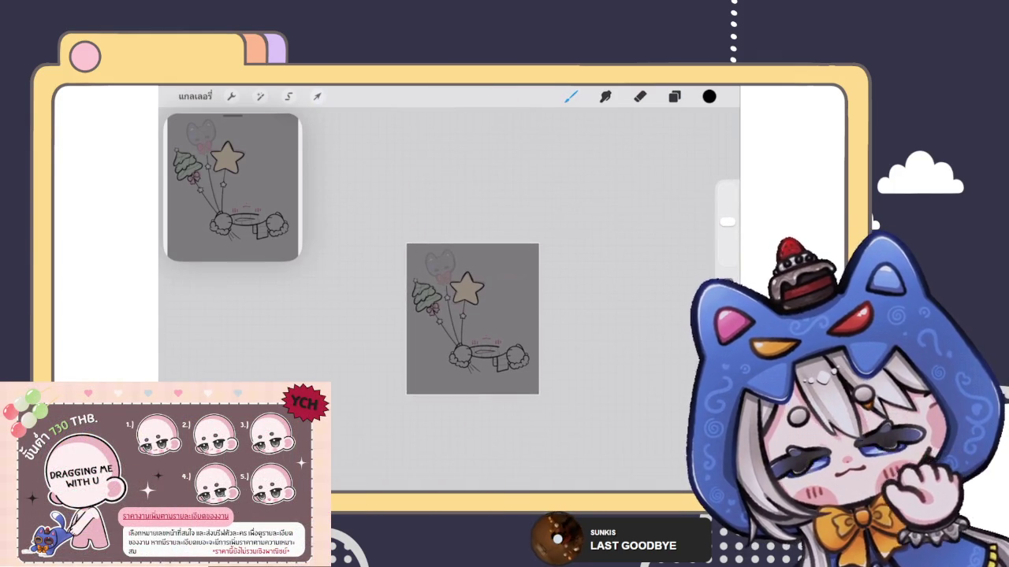
Toggle between eraser and brush, show the layer list, and zoom in on the cat balloon's bow.
key(e)
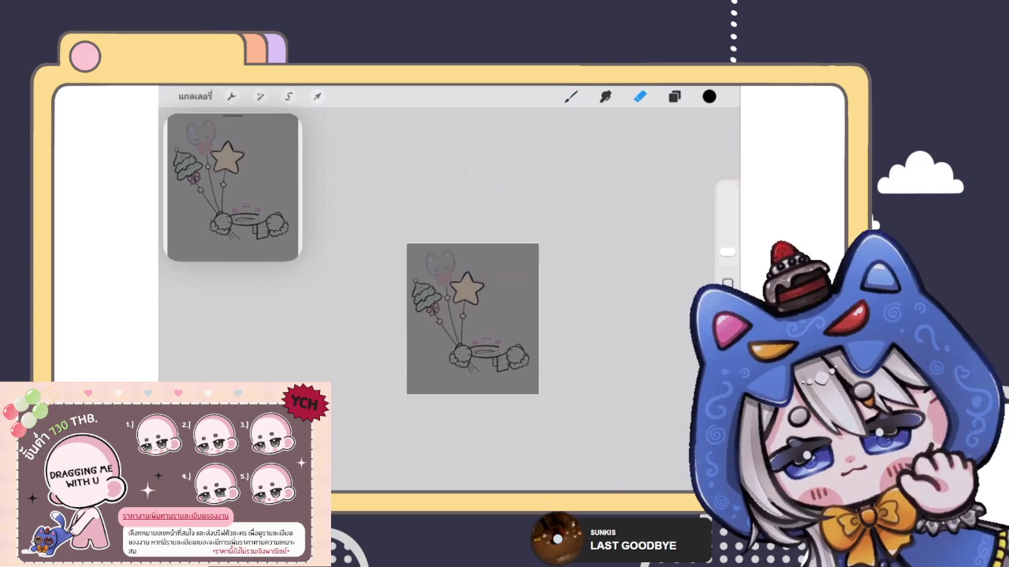
key(b)
key(e)
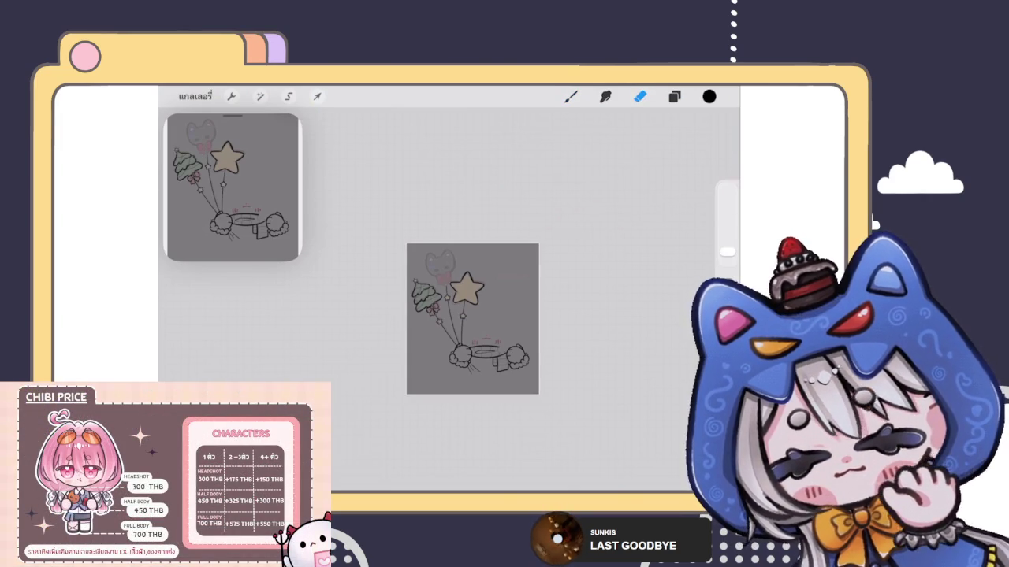
key(l)
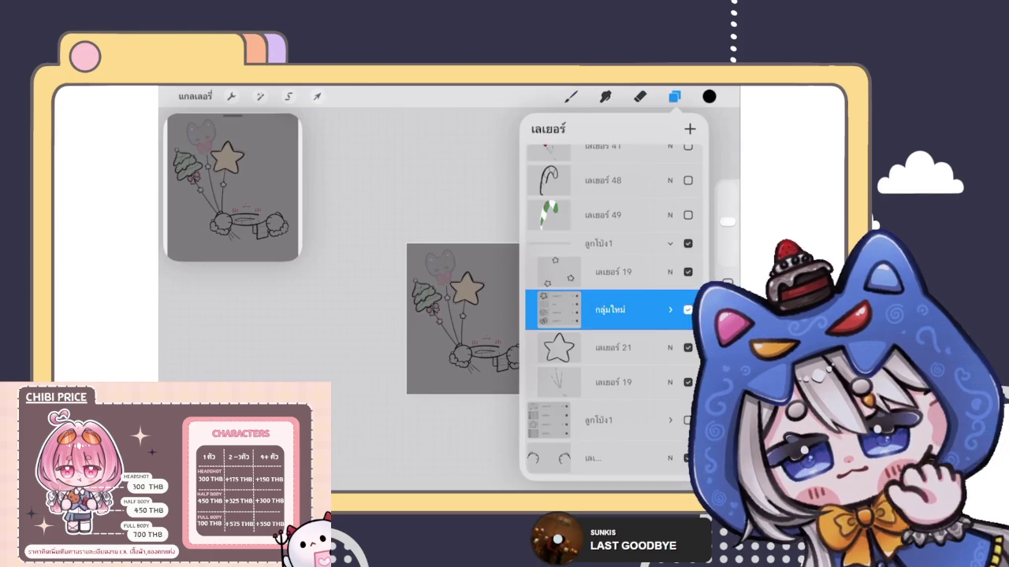
scroll(441, 300, up, 5)
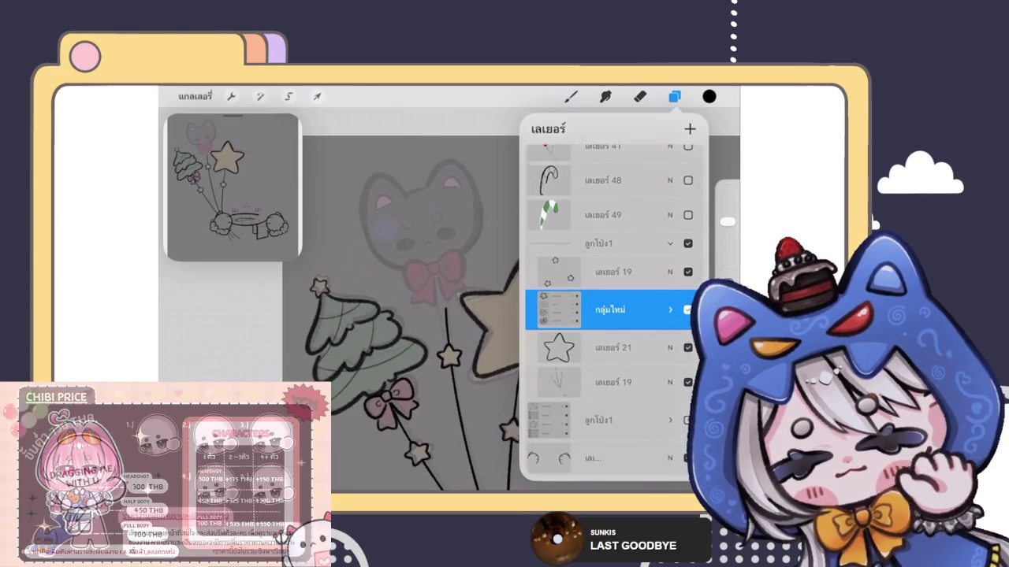
scroll(441, 300, up, 2)
scroll(441, 300, up, 1)
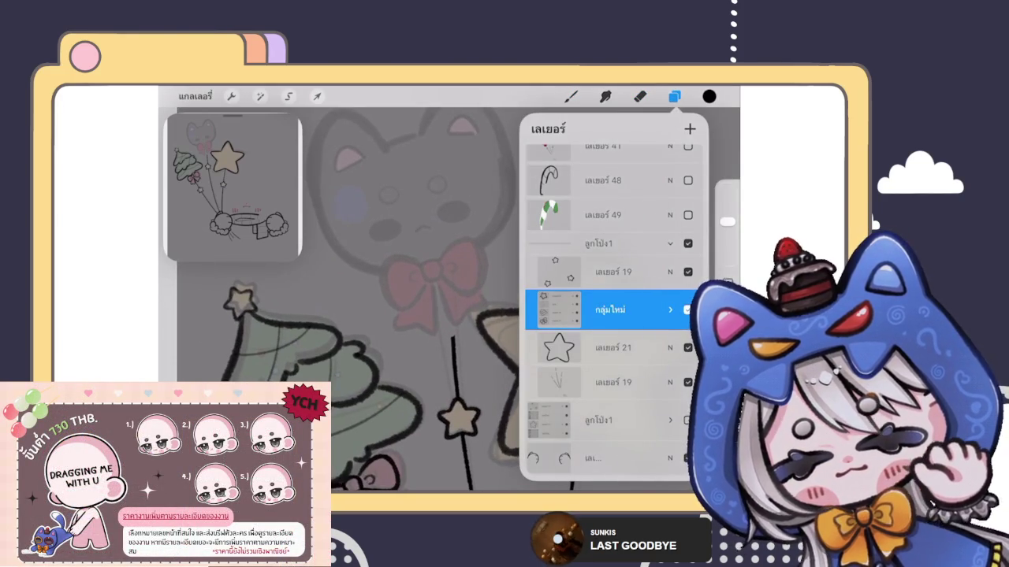
Ink the cat balloon bow's knot and both loops, redrawing each loop larger once.
key(b)
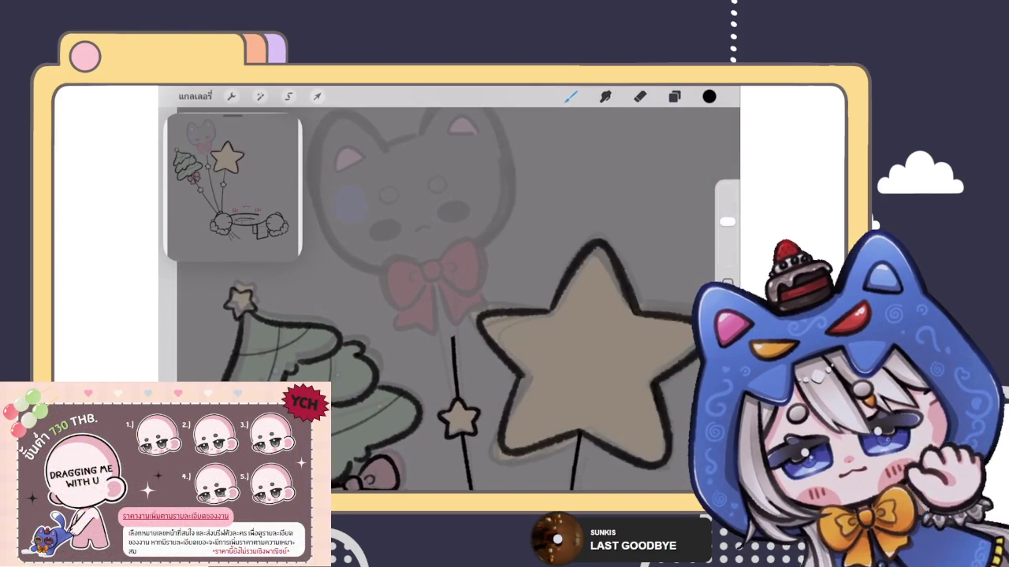
scroll(449, 300, up, 3)
scroll(450, 300, up, 3)
mouse_move(432, 323)
mouse_down()
mouse_move(428, 263)
mouse_move(466, 312)
mouse_move(430, 319)
mouse_up()
scroll(453, 300, down, 1)
scroll(454, 299, up, 1)
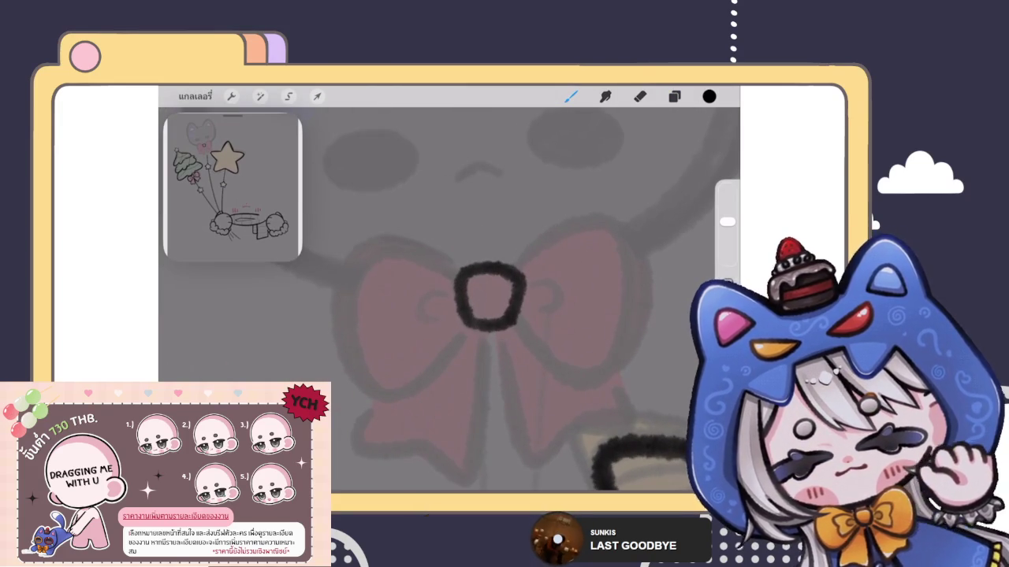
mouse_move(439, 261)
mouse_down()
mouse_move(428, 371)
mouse_move(465, 335)
mouse_up()
key(ctrl+z)
key(ctrl+z)
mouse_move(481, 250)
mouse_down()
mouse_move(352, 271)
mouse_move(465, 300)
mouse_move(547, 218)
mouse_move(473, 312)
mouse_up()
scroll(453, 299, down, 1)
scroll(442, 300, up, 1)
scroll(441, 299, down, 1)
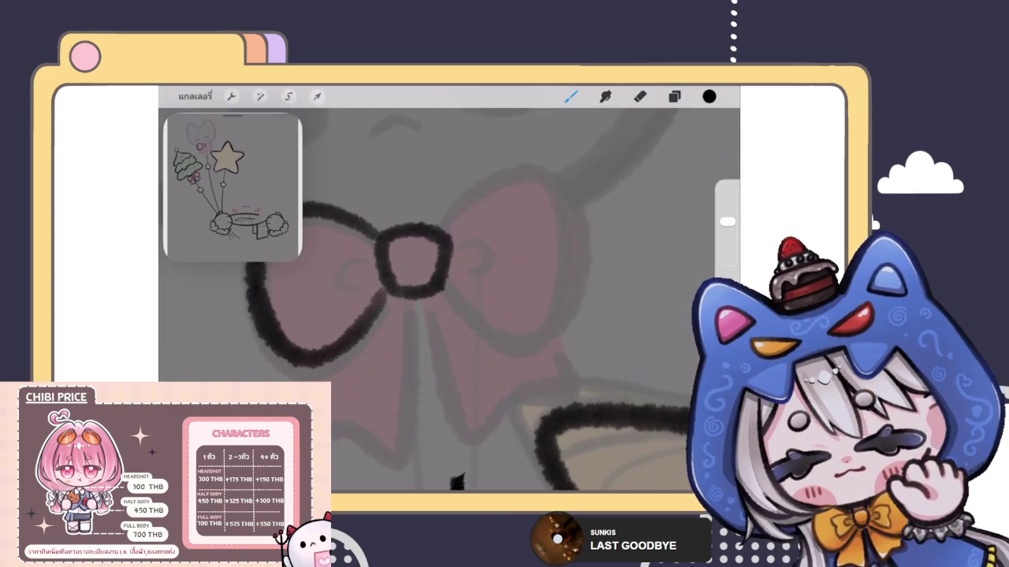
key(ctrl+z)
mouse_move(449, 237)
mouse_down()
mouse_move(499, 339)
mouse_move(449, 296)
mouse_up()
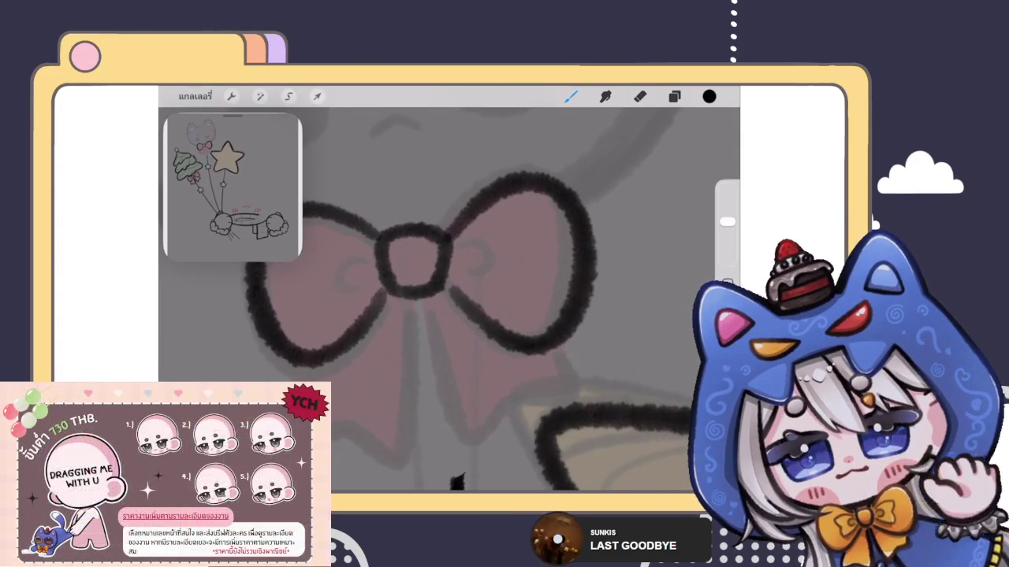
Review the inked cat bow up close and open Liquify from the Adjustments menu.
scroll(441, 299, down, 1)
scroll(441, 300, up, 1)
scroll(441, 299, up, 1)
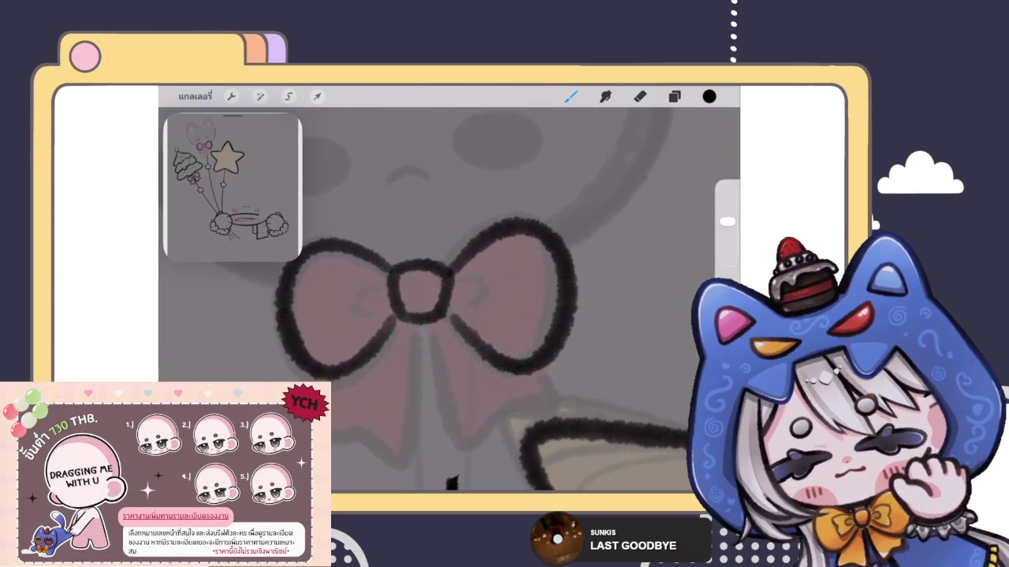
scroll(442, 299, down, 1)
scroll(441, 300, up, 1)
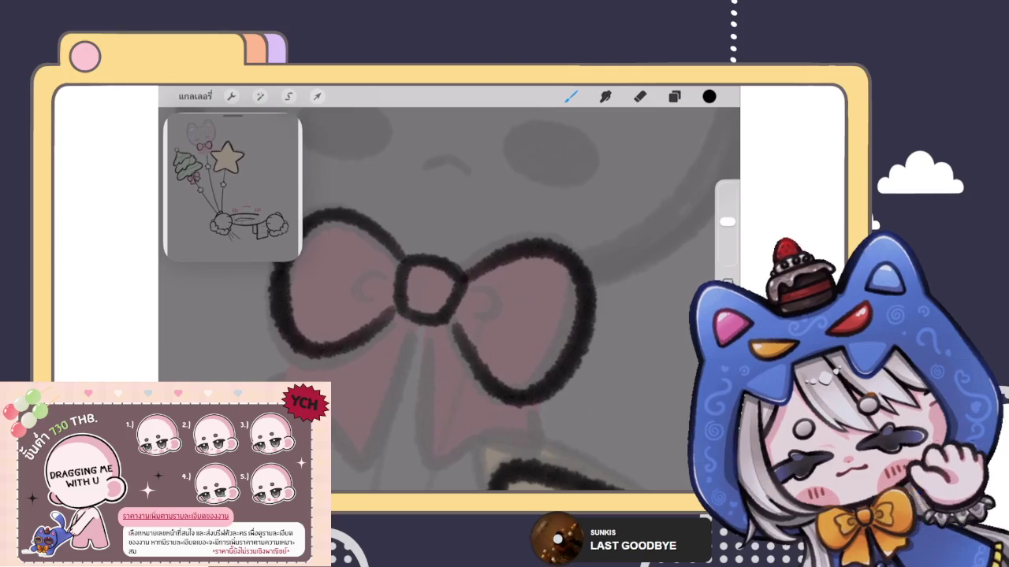
scroll(449, 300, down, 2)
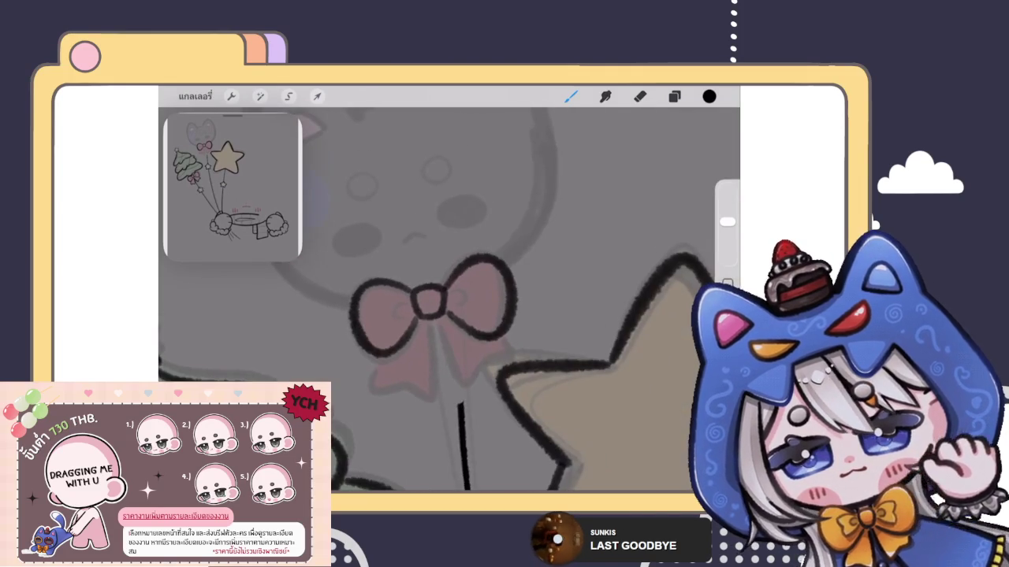
scroll(434, 303, up, 2)
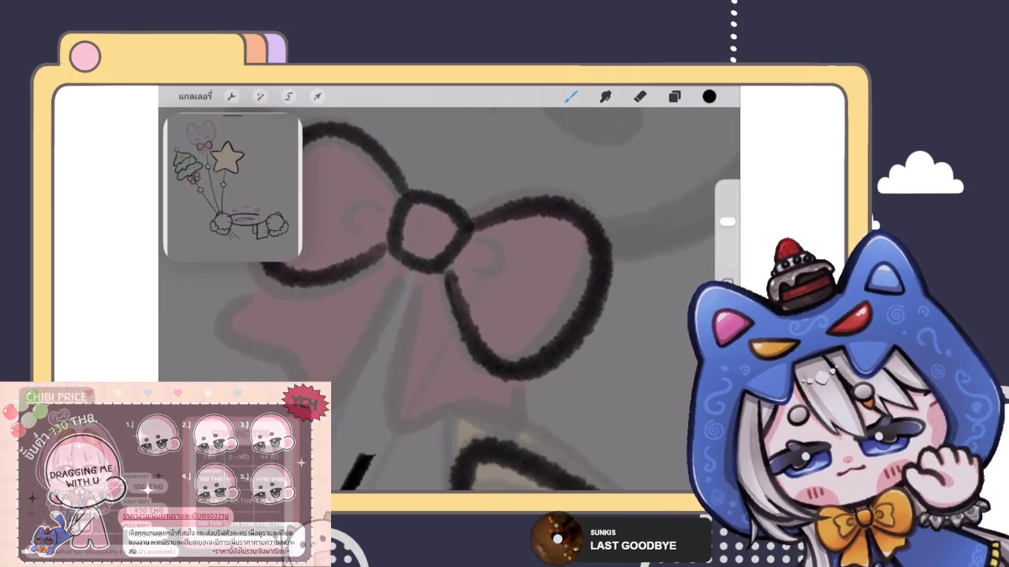
scroll(449, 303, down, 2)
scroll(450, 308, down, 1)
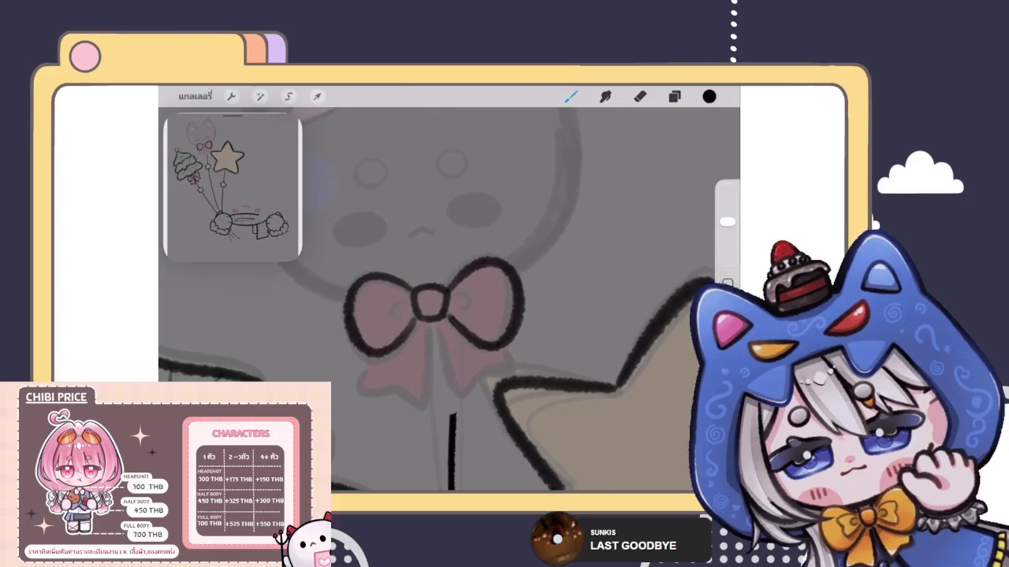
click(260, 96)
click(213, 465)
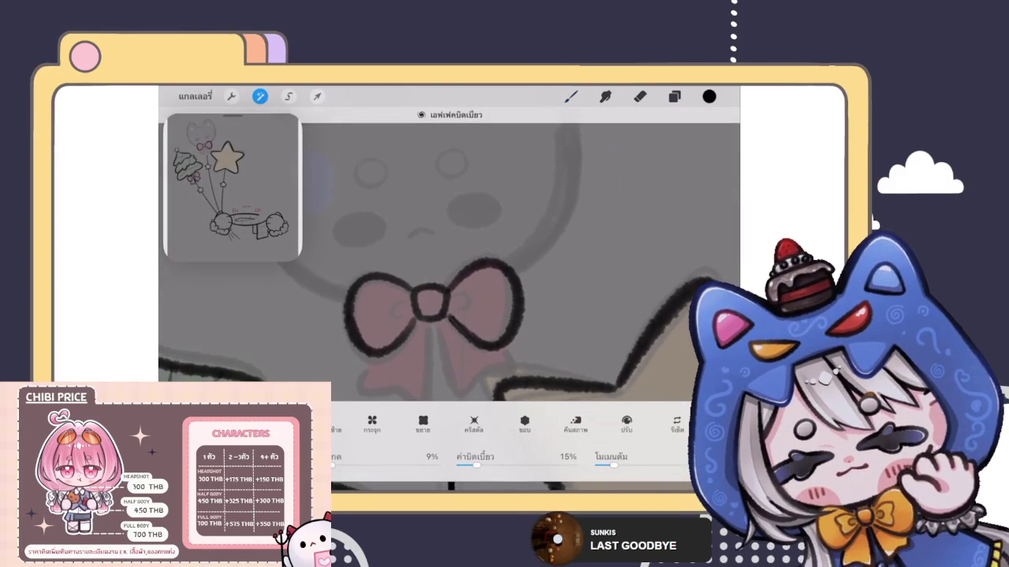
Return to the brush and ink a small curl inside the bow's left loop.
key(b)
scroll(449, 299, up, 3)
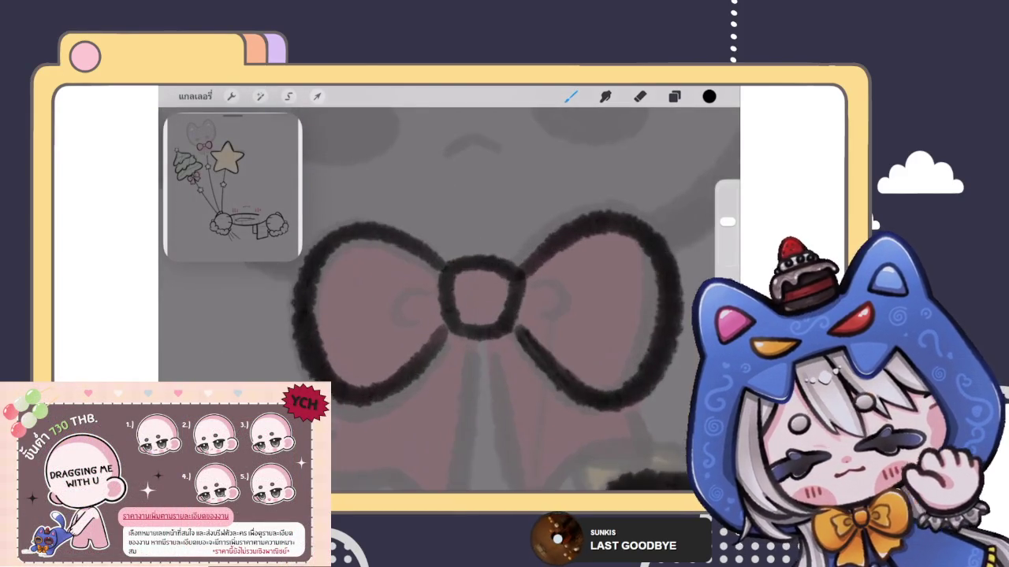
drag(437, 280, 434, 337)
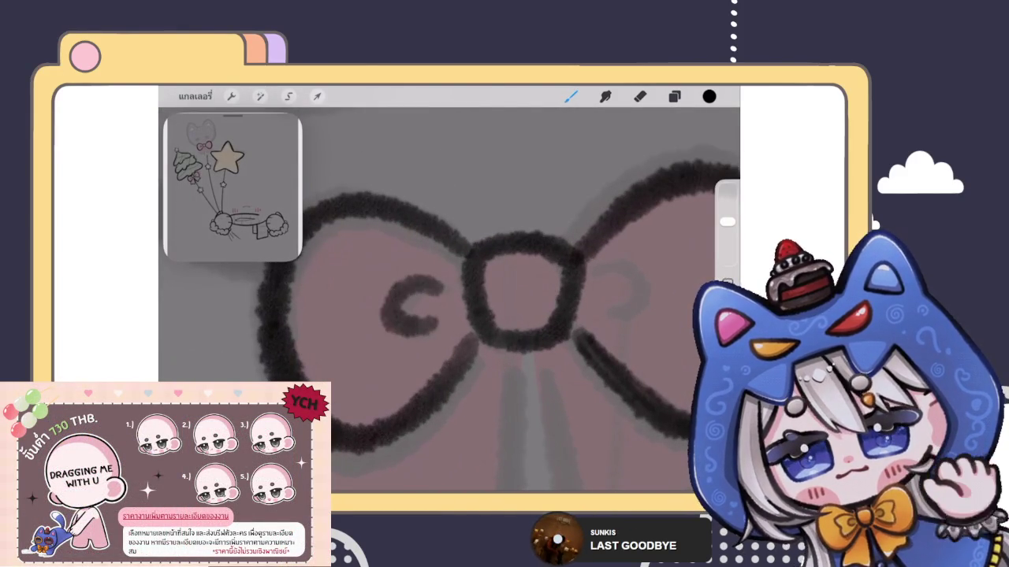
key(ctrl+z)
drag(398, 289, 396, 309)
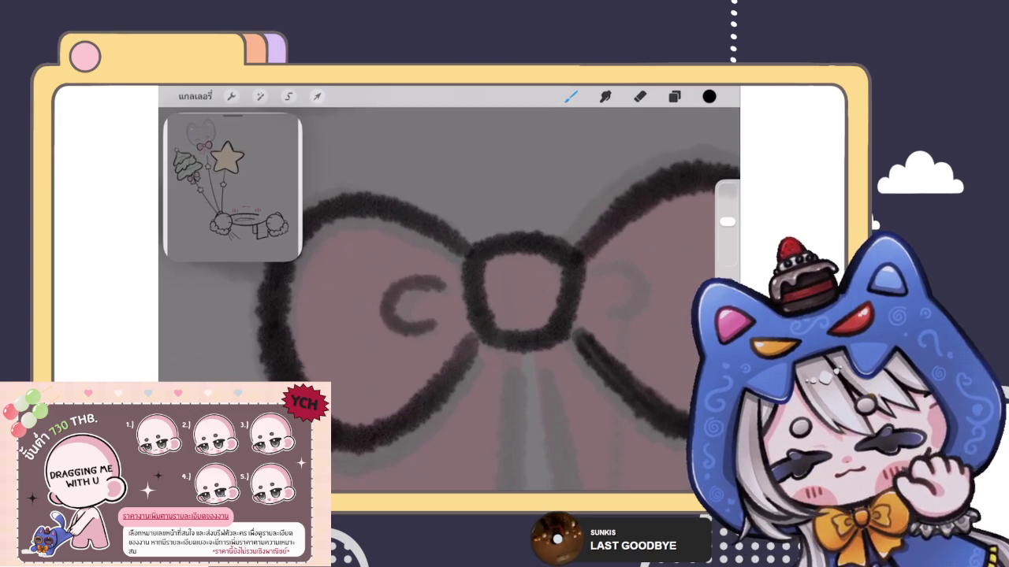
scroll(449, 300, down, 3)
scroll(449, 299, up, 3)
key(ctrl+z)
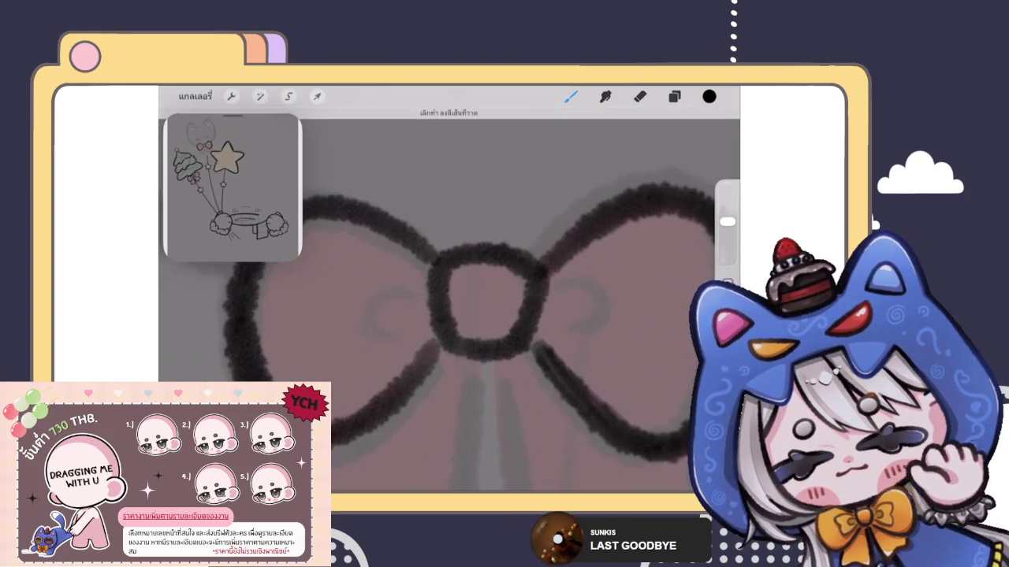
drag(405, 290, 398, 330)
Ink a backwards curl inside the bow's right loop, retracing it darker.
scroll(449, 300, down, 3)
scroll(449, 300, down, 2)
scroll(449, 300, down, 1)
scroll(441, 295, up, 2)
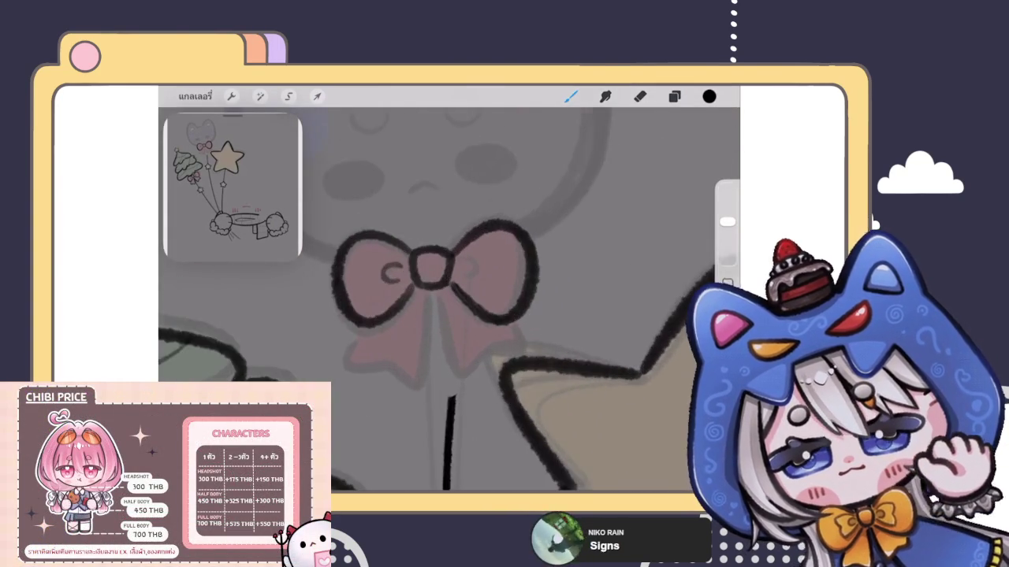
scroll(441, 295, up, 2)
scroll(441, 295, up, 1)
scroll(442, 295, up, 2)
scroll(442, 296, up, 2)
mouse_move(471, 285)
mouse_down()
mouse_move(480, 272)
mouse_move(500, 328)
mouse_move(491, 263)
mouse_move(477, 276)
mouse_up()
scroll(449, 300, down, 2)
scroll(450, 299, up, 3)
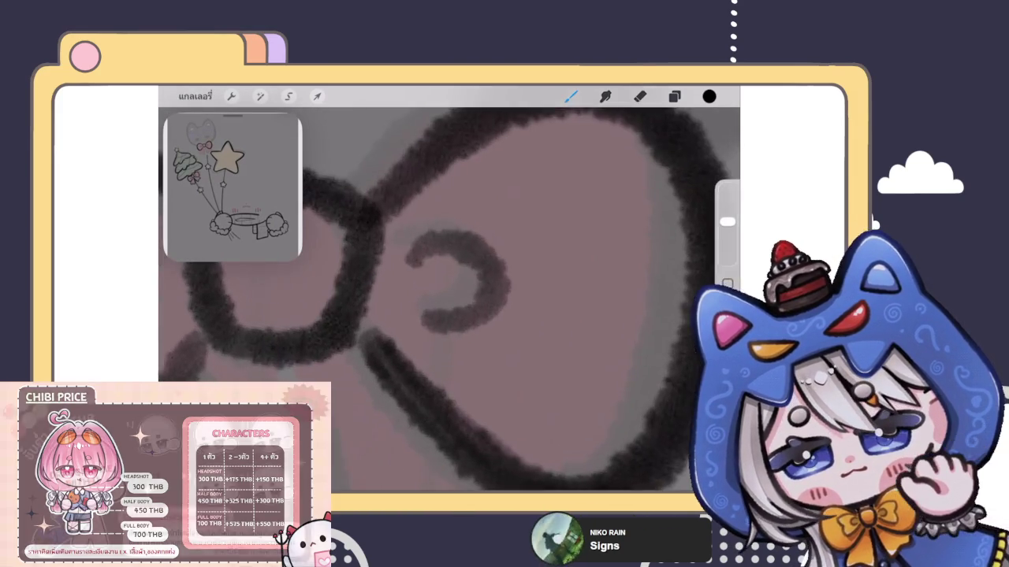
key(ctrl+z)
mouse_move(410, 262)
mouse_down()
mouse_move(506, 294)
mouse_move(429, 309)
mouse_up()
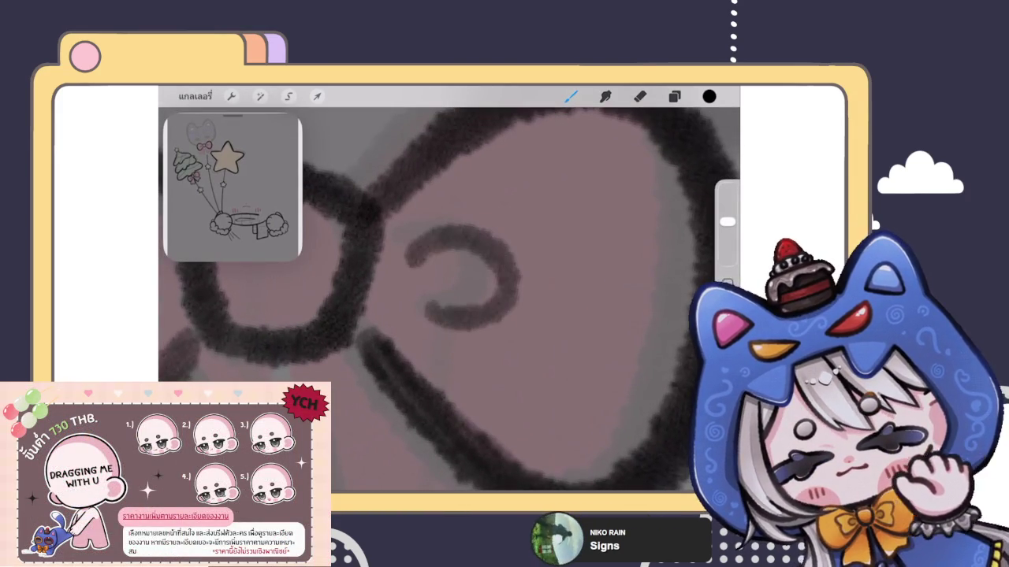
drag(428, 253, 431, 314)
Draw black outline strokes along the bow's left and middle tails.
scroll(449, 299, down, 3)
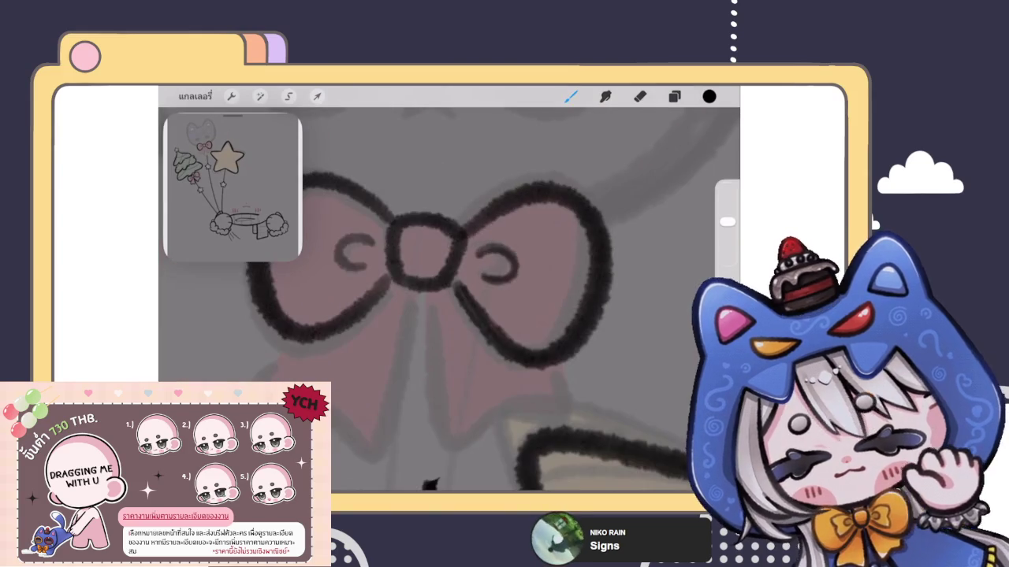
scroll(449, 268, up, 1)
scroll(449, 268, up, 3)
mouse_move(329, 298)
mouse_down()
mouse_move(320, 314)
mouse_move(384, 361)
mouse_move(442, 260)
mouse_up()
key(ctrl+z)
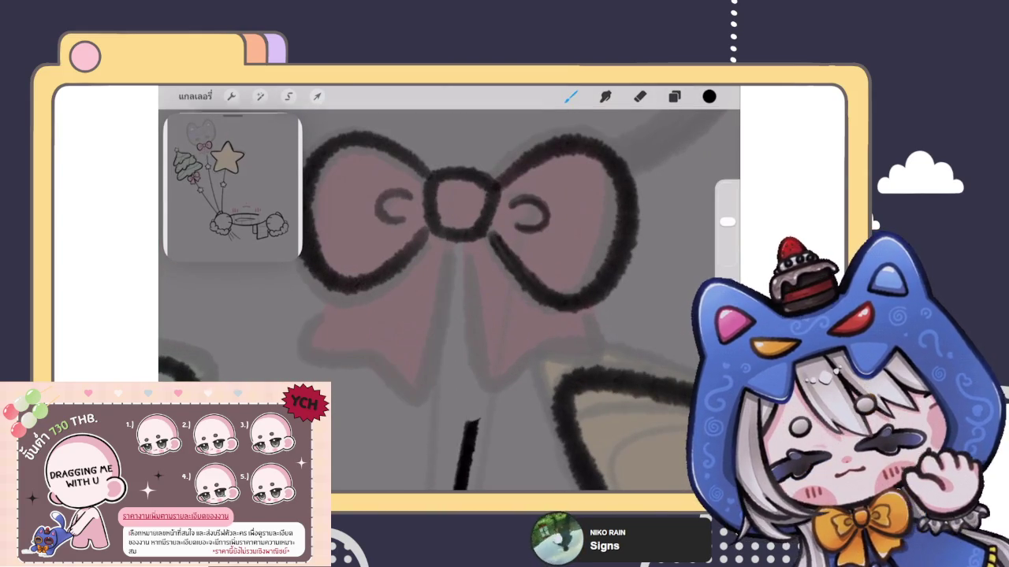
mouse_move(349, 345)
mouse_down()
mouse_move(441, 288)
mouse_move(445, 244)
mouse_up()
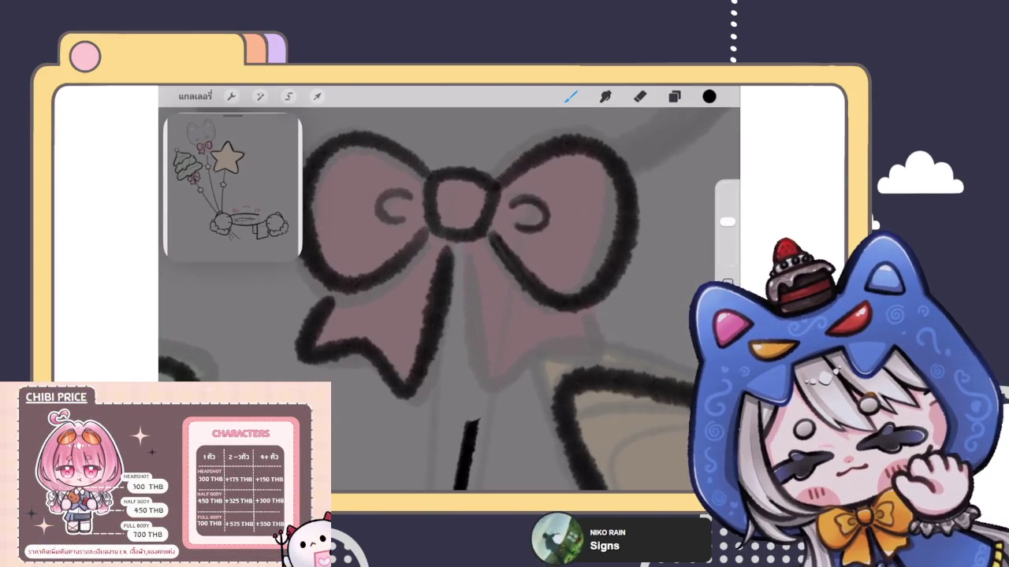
scroll(457, 283, up, 2)
key(ctrl+z)
scroll(504, 284, up, 1)
mouse_move(331, 302)
mouse_down()
mouse_move(288, 370)
mouse_move(423, 414)
mouse_move(473, 240)
mouse_up()
key(ctrl+z)
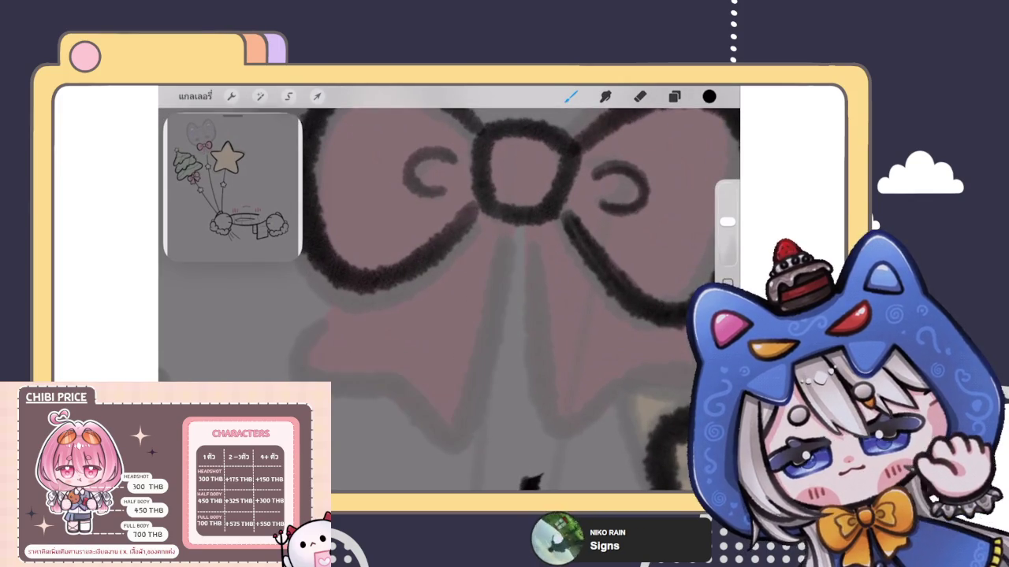
mouse_move(329, 299)
mouse_down()
mouse_move(277, 382)
mouse_move(450, 428)
mouse_move(489, 248)
mouse_up()
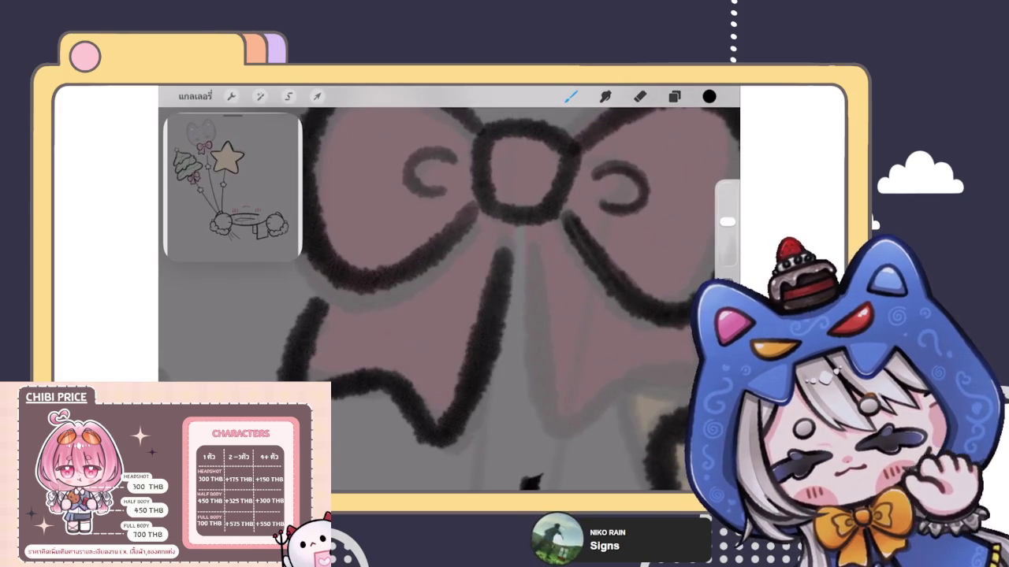
scroll(449, 299, down, 3)
scroll(449, 300, down, 3)
scroll(416, 345, up, 3)
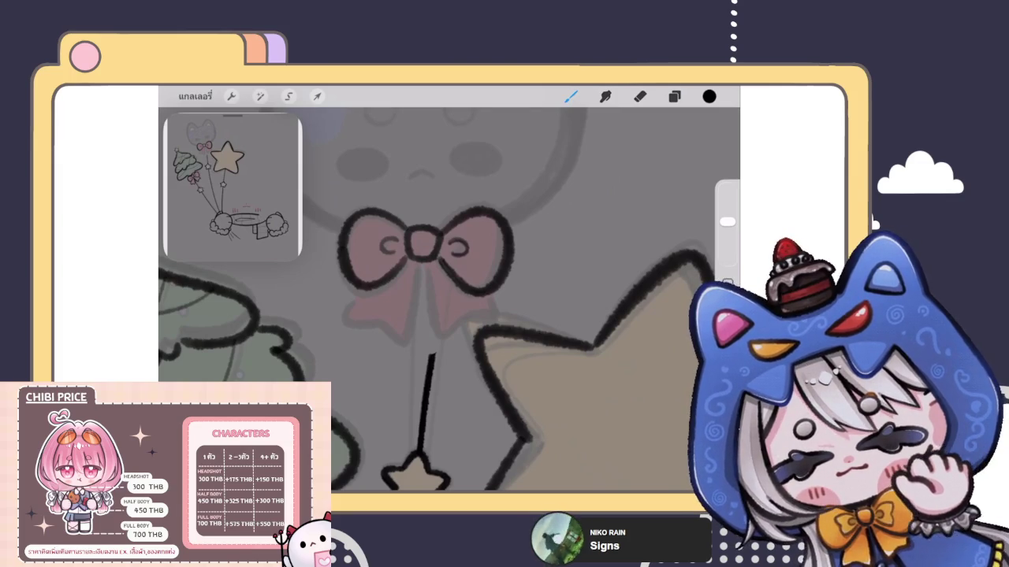
Switch to the Eraser, clear the rough tail strokes under the bow, and enlarge the eraser.
key(e)
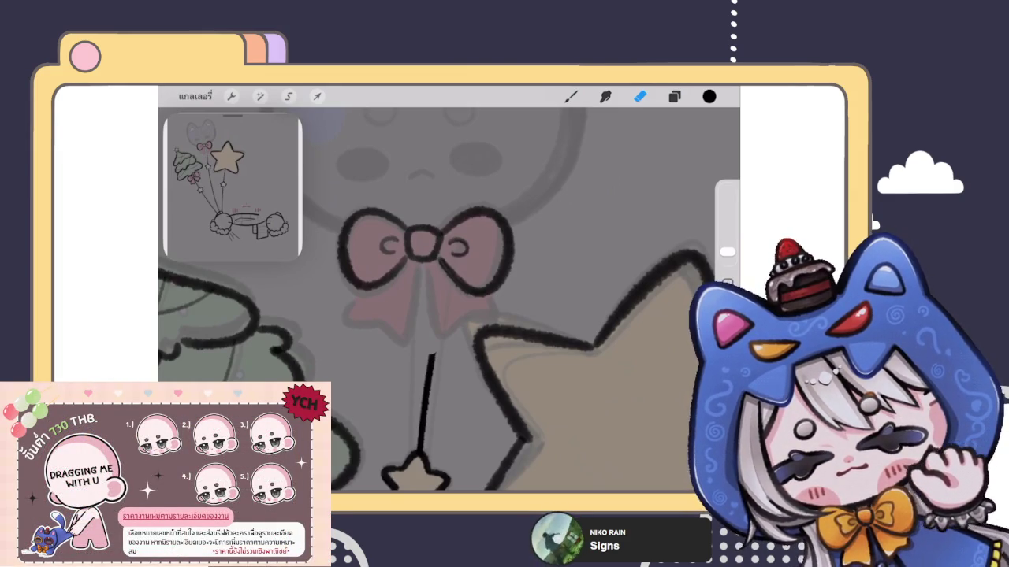
drag(727, 252, 726, 222)
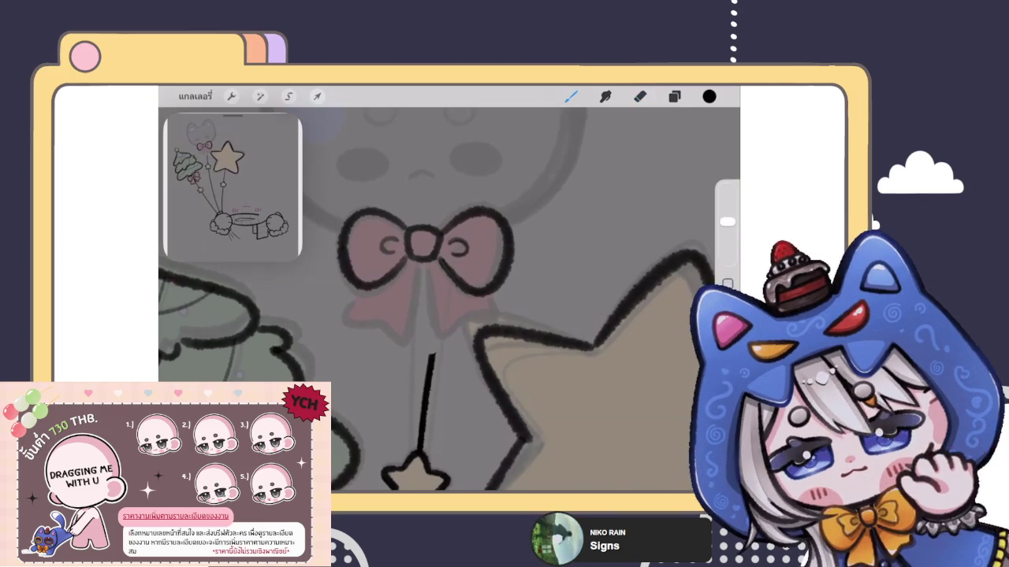
Check the layers, then redraw the bow's lower-left tail edge in clean black.
click(674, 96)
click(571, 96)
scroll(457, 237, up, 3)
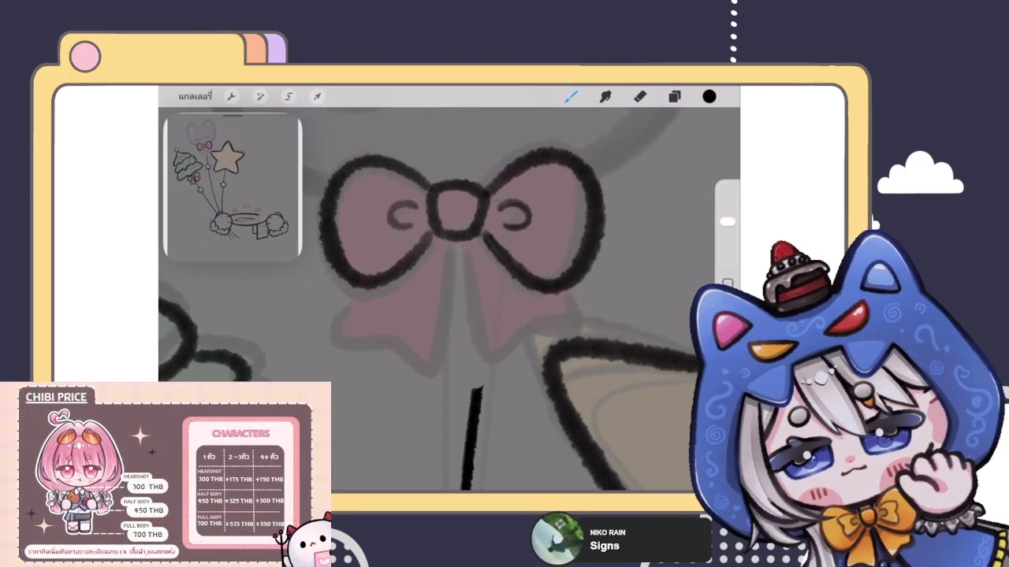
scroll(363, 300, up, 2)
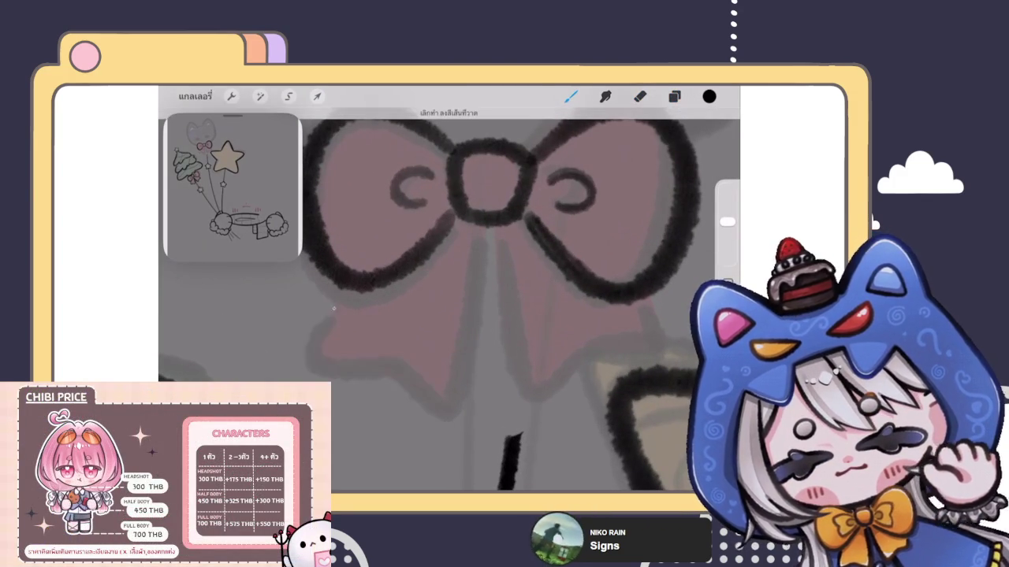
drag(339, 301, 483, 241)
scroll(473, 260, down, 1)
scroll(457, 260, up, 1)
key(ctrl+z)
drag(303, 311, 426, 349)
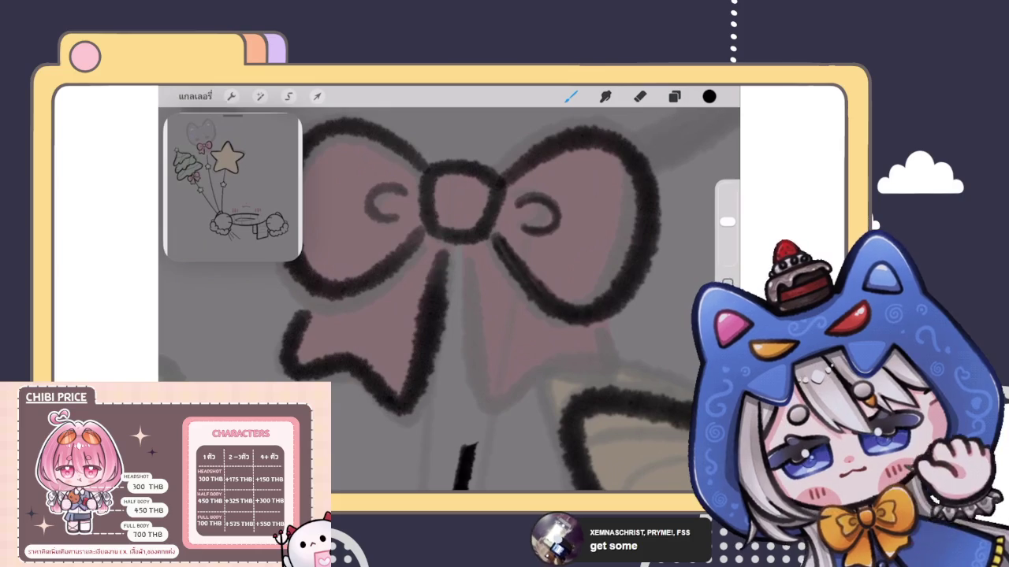
key(ctrl+z)
mouse_move(303, 312)
mouse_down()
mouse_move(316, 371)
mouse_move(437, 272)
mouse_up()
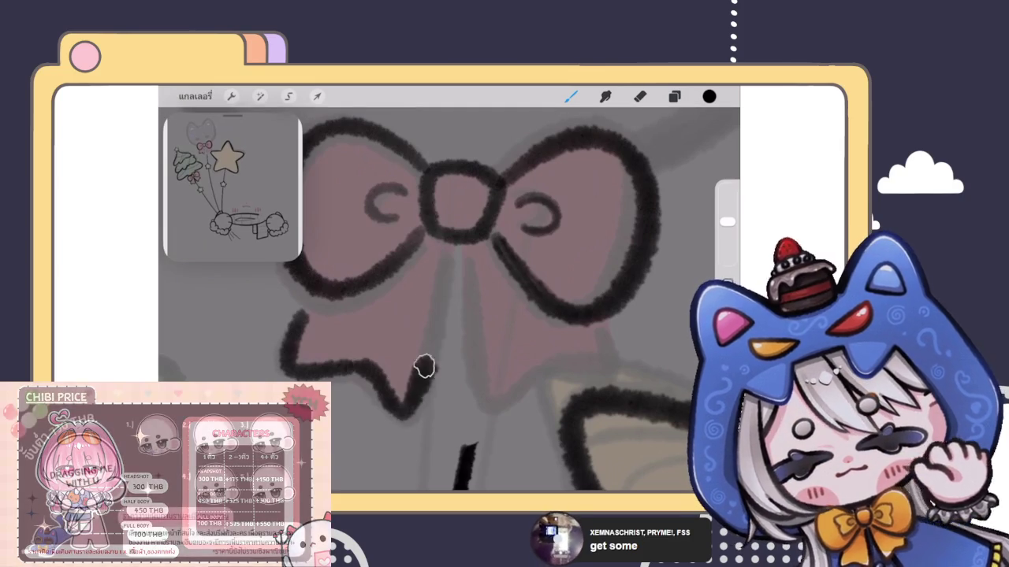
scroll(449, 299, down, 1)
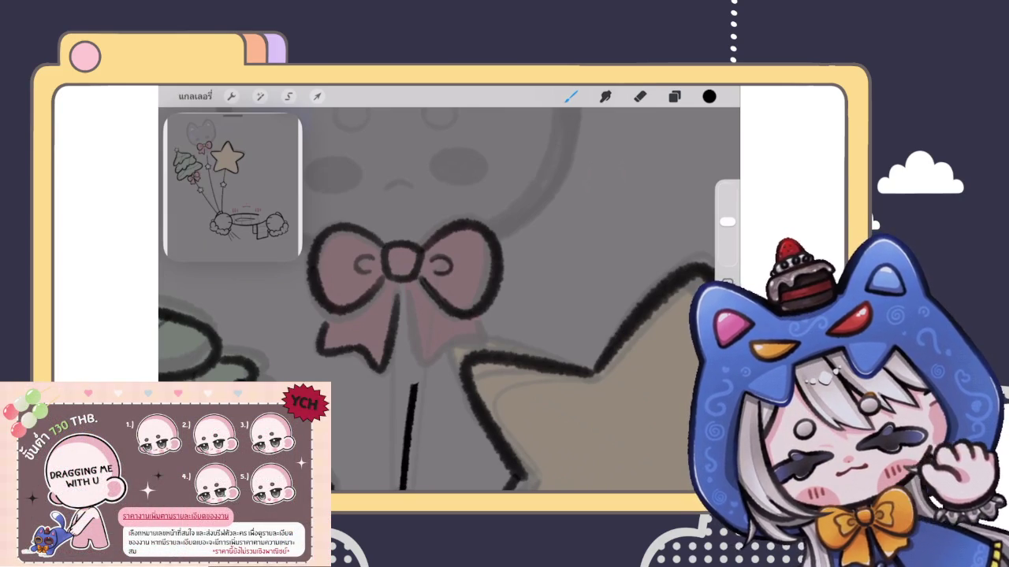
click(640, 96)
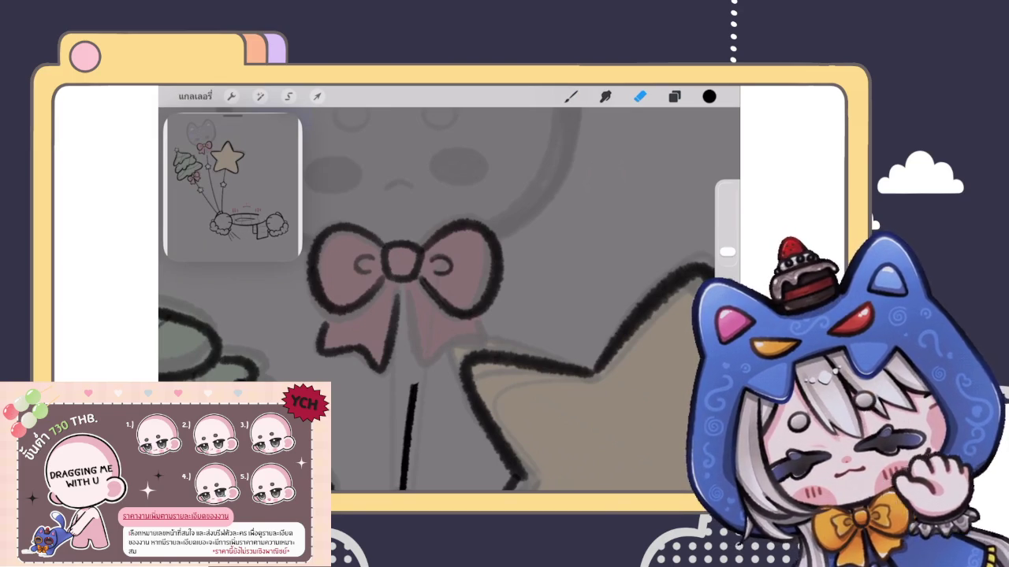
key(b)
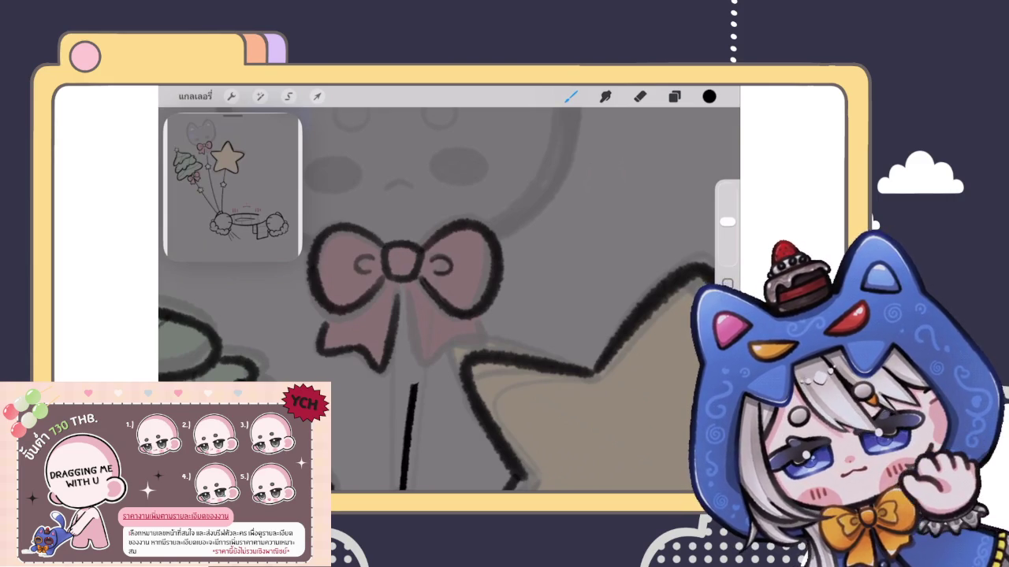
key(e)
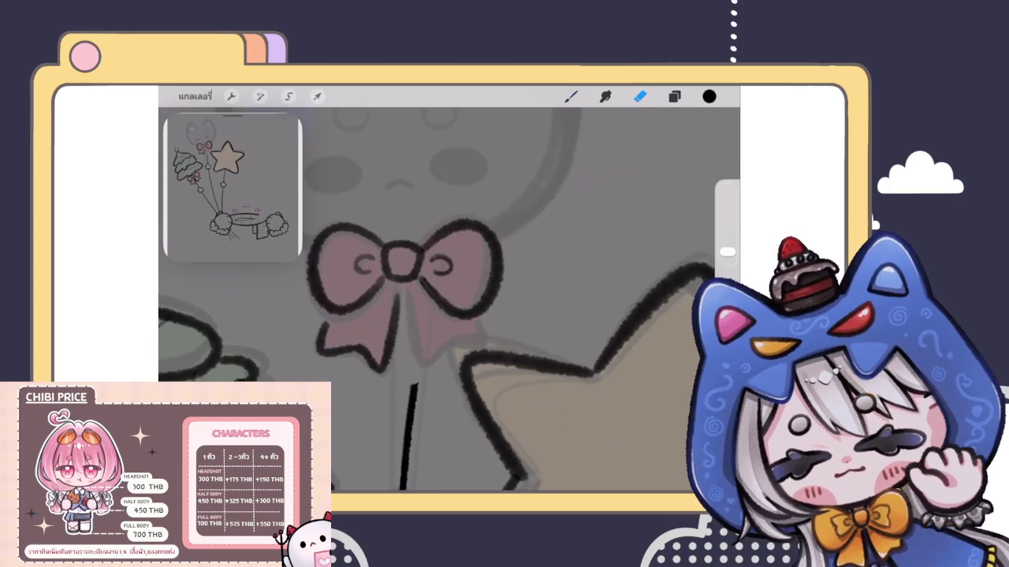
key(b)
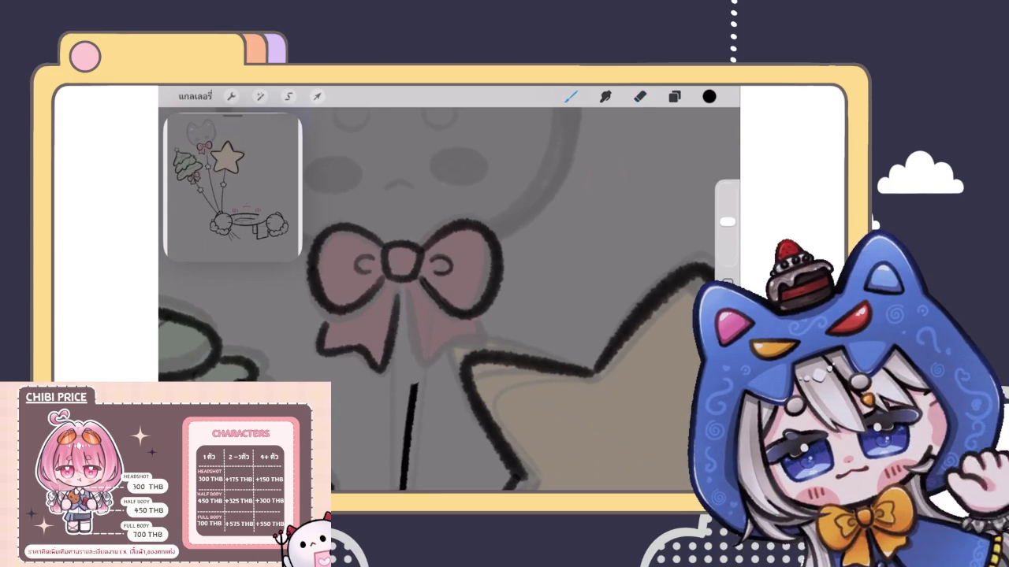